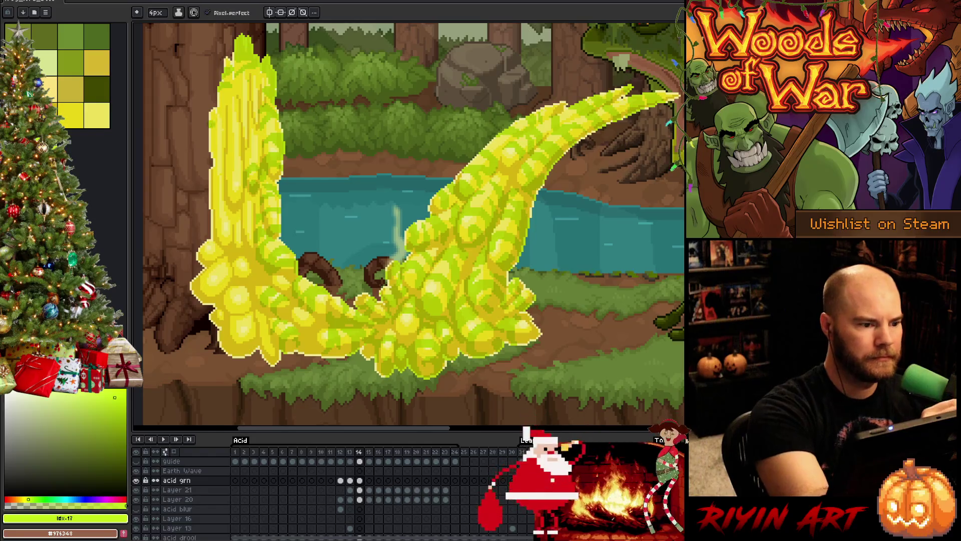
Paint and erase green streaks down frame 14's left acid column with the 2px pencil and eraser
key(e)
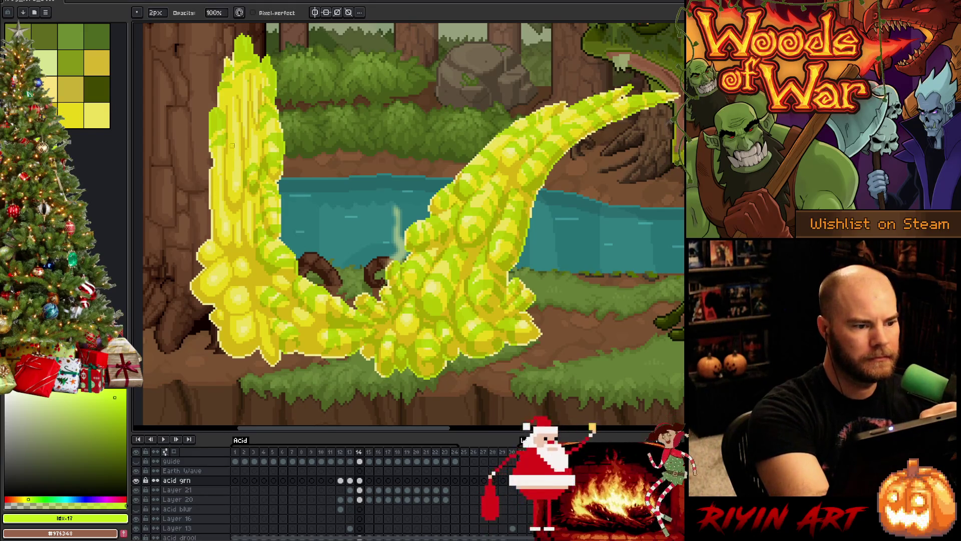
key(Left)
key(Right)
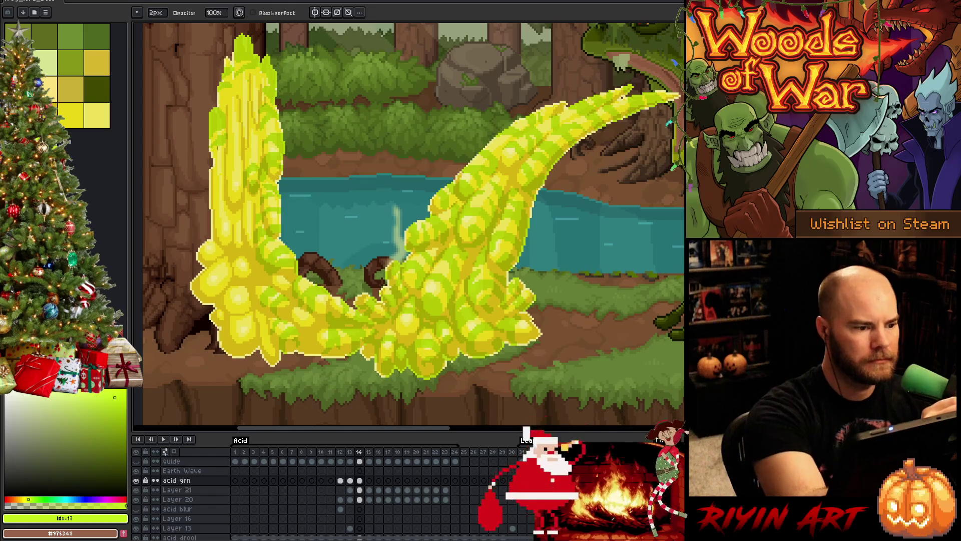
key(e)
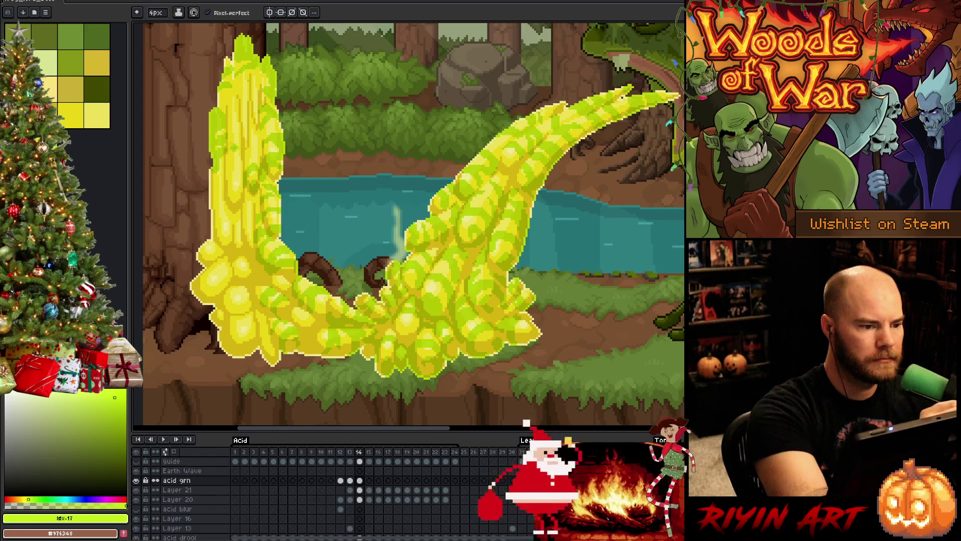
key(b)
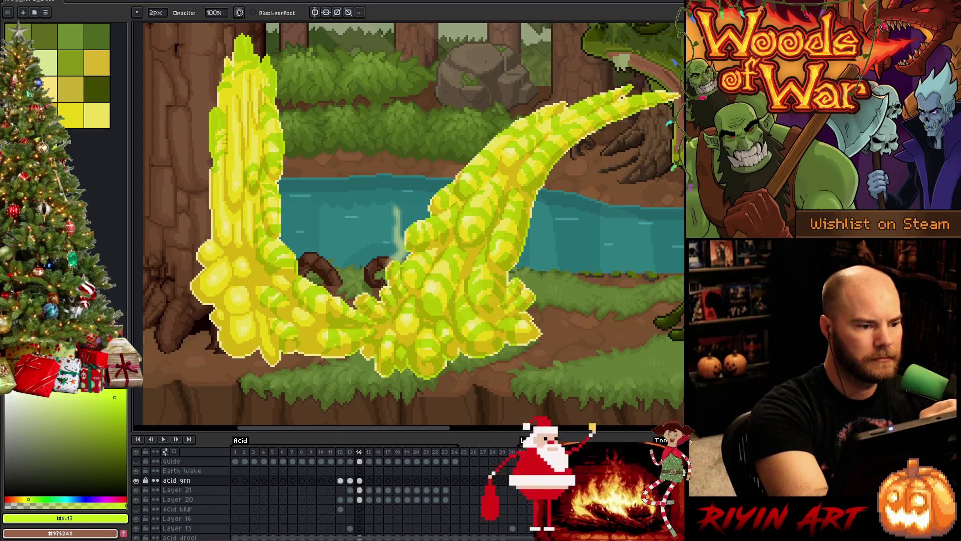
key(e)
key(b)
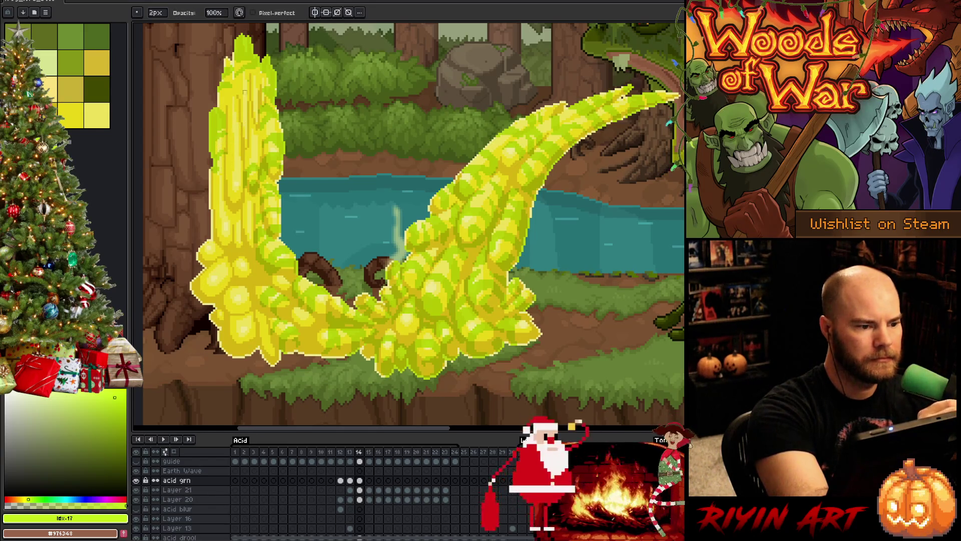
key(e)
key(b)
key(e)
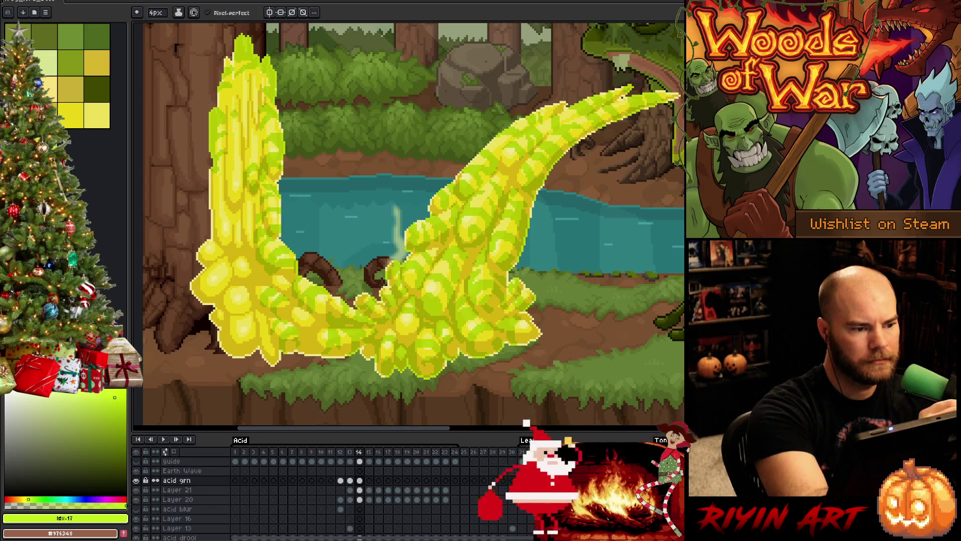
Refine the left column's green streaks while checking them against the next frame
key(period)
key(comma)
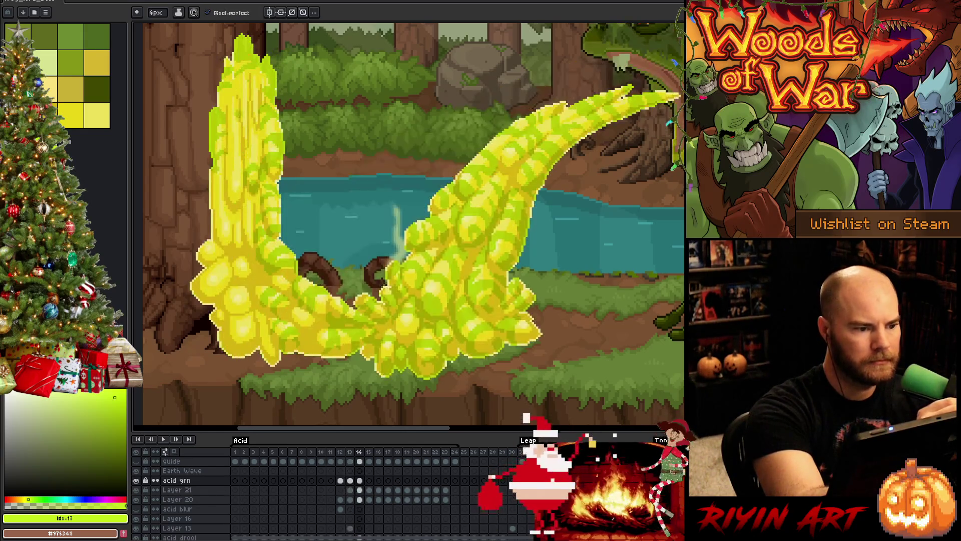
key(b)
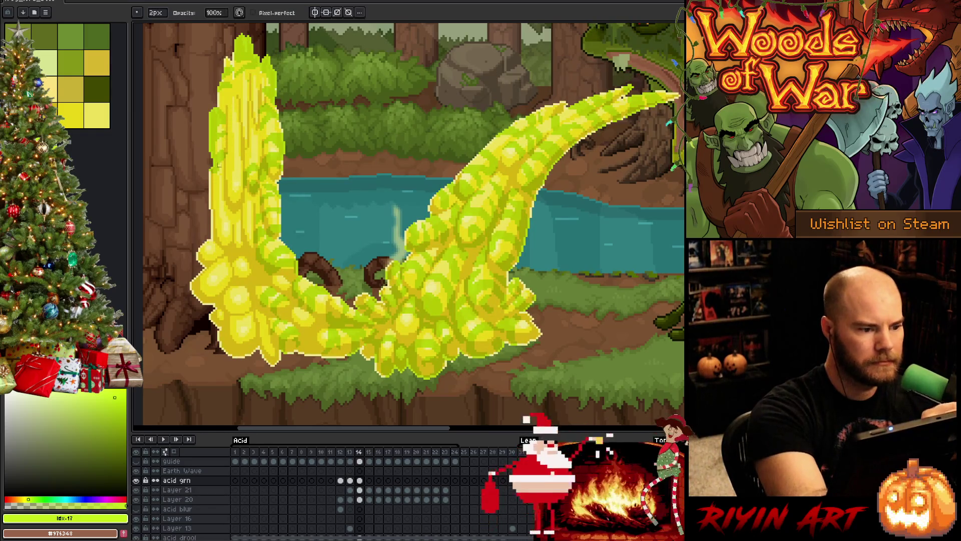
key(period)
key(comma)
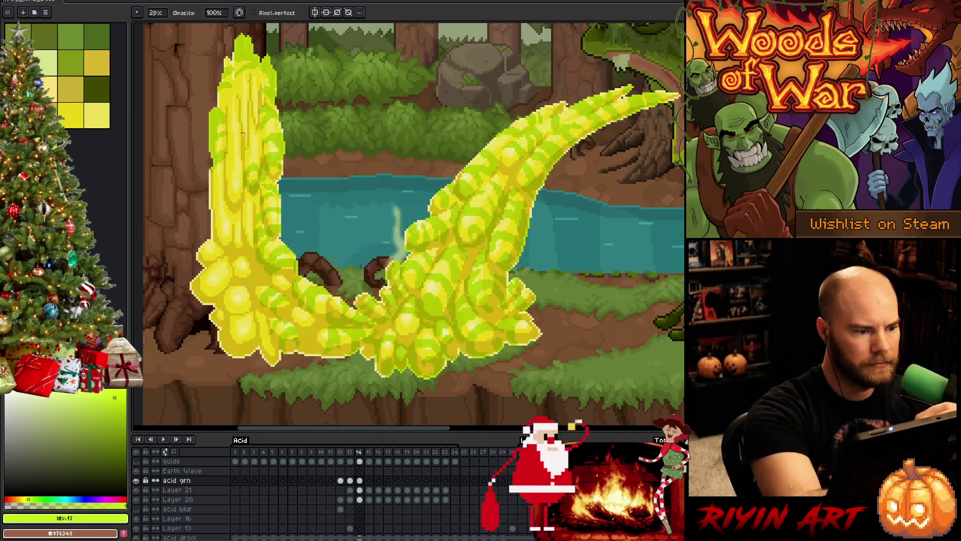
key(e)
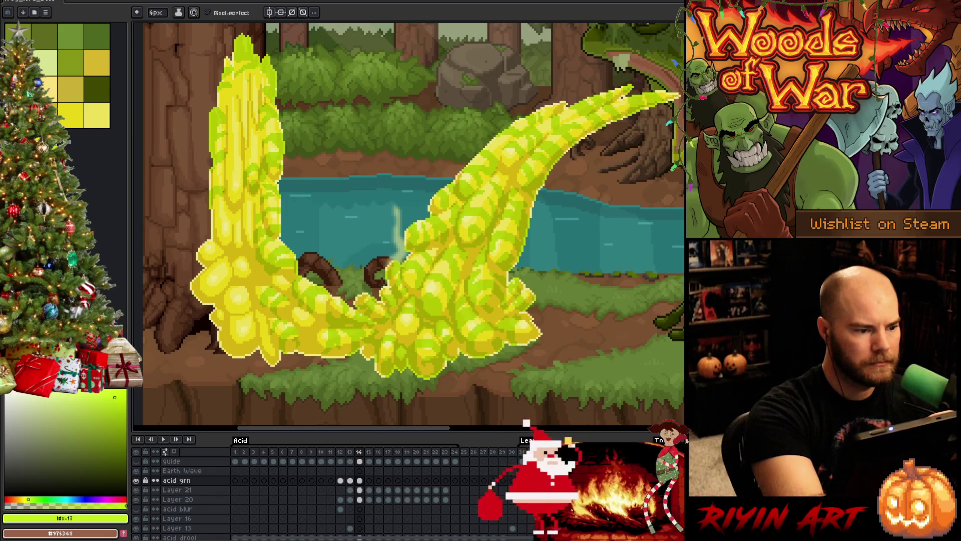
key(period)
key(comma)
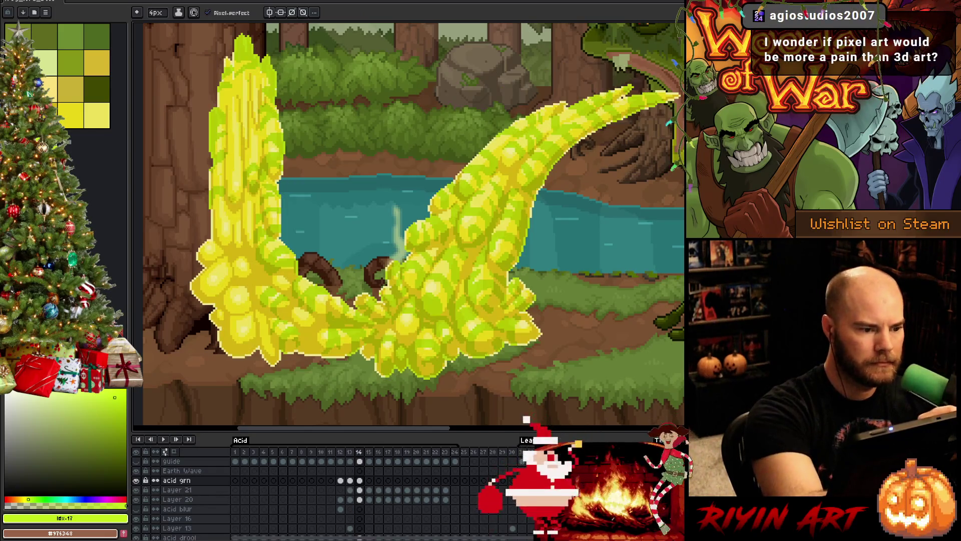
key(b)
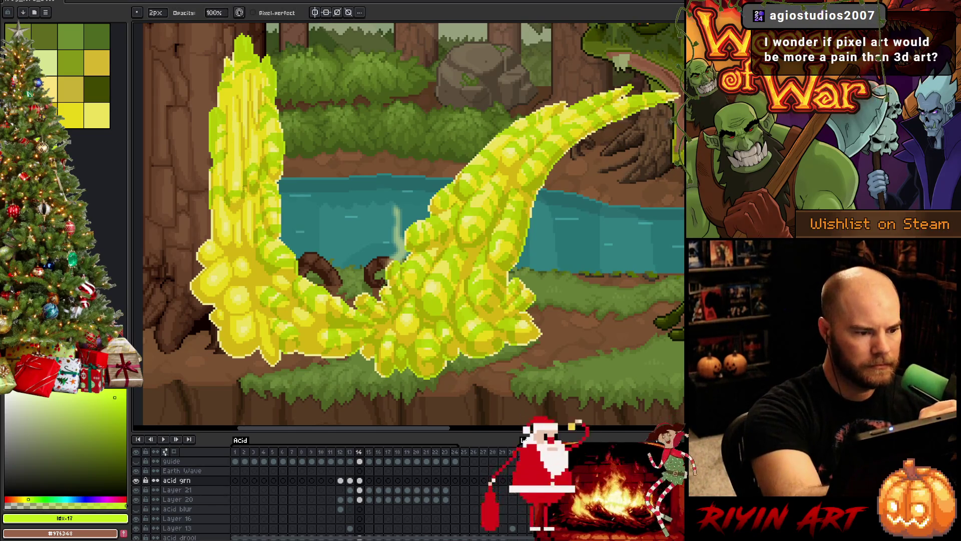
Save the animation, then compare frame 14 with frame 13 and resume shading
key(ctrl+s)
key(Left)
key(Right)
key(Left)
key(Right)
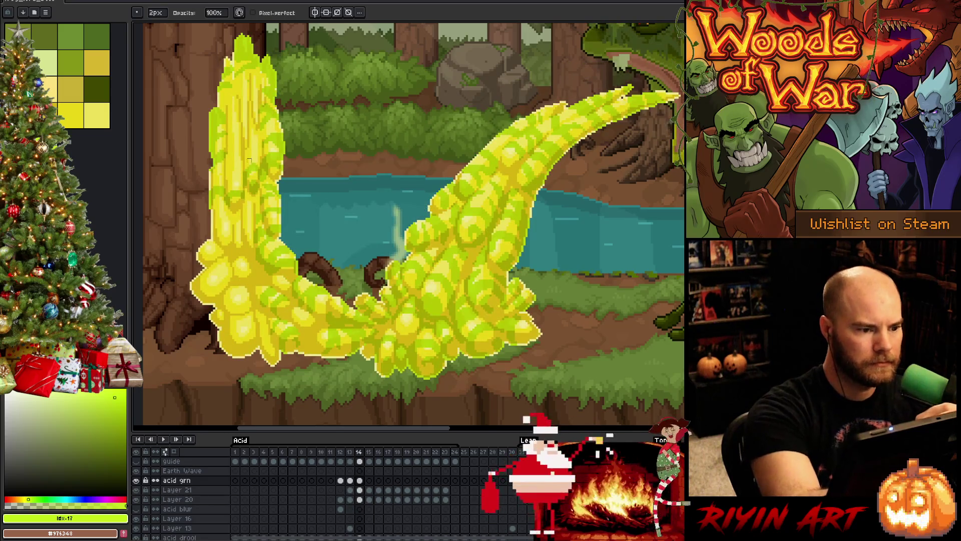
key(e)
key(b)
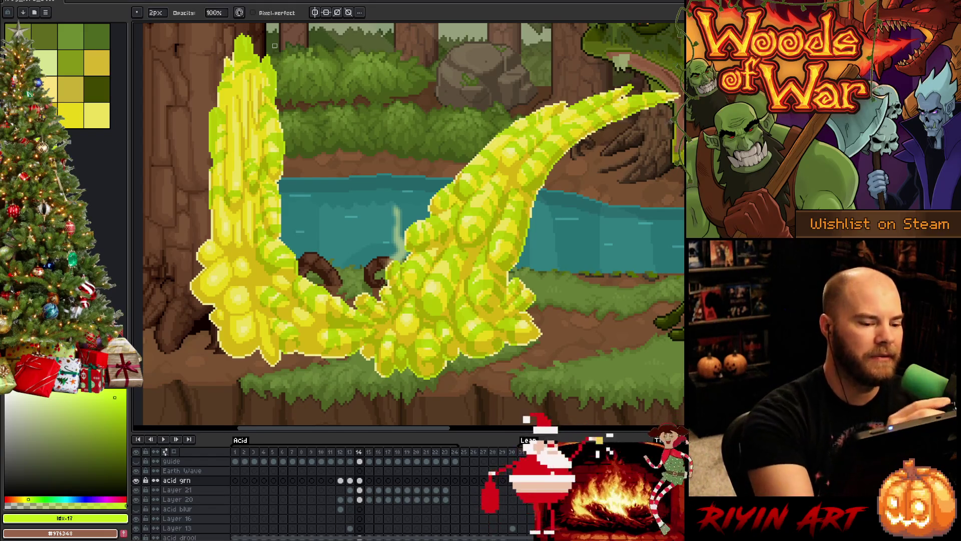
Adjust the acid stream's green streaks on frame 14, comparing with frame 13
key(e)
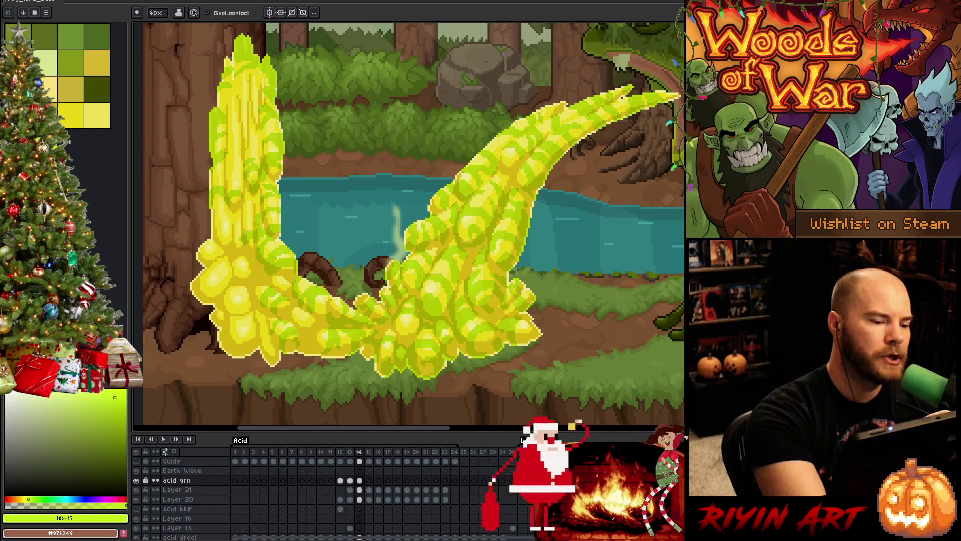
key(b)
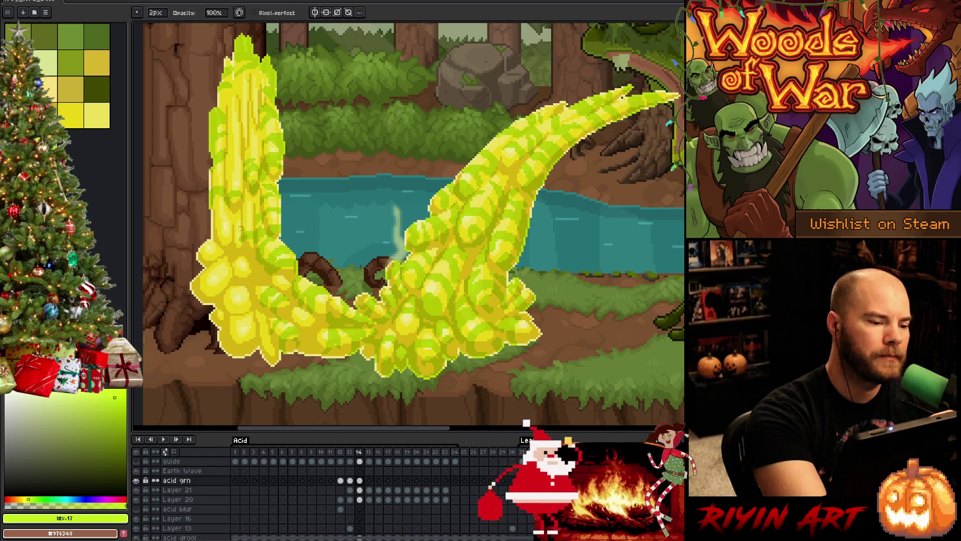
key(e)
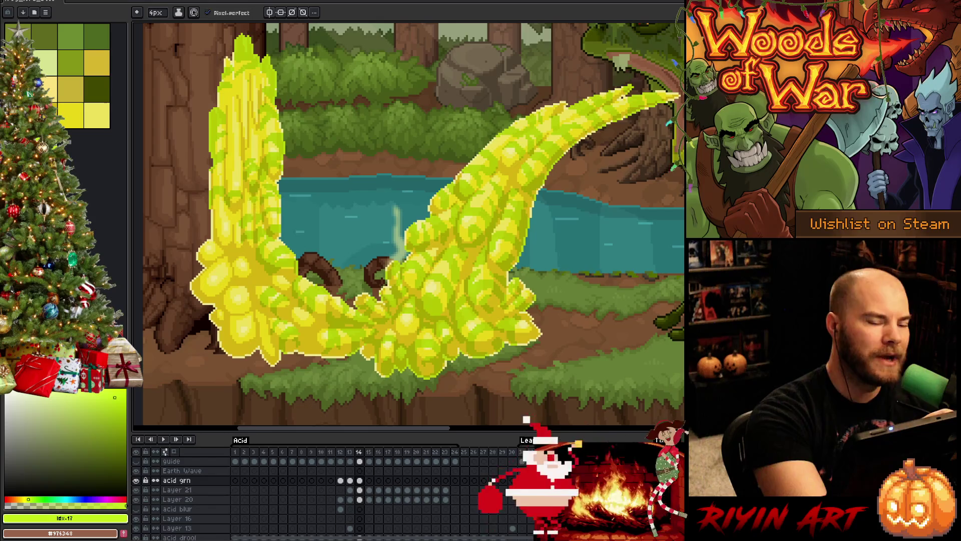
key(comma)
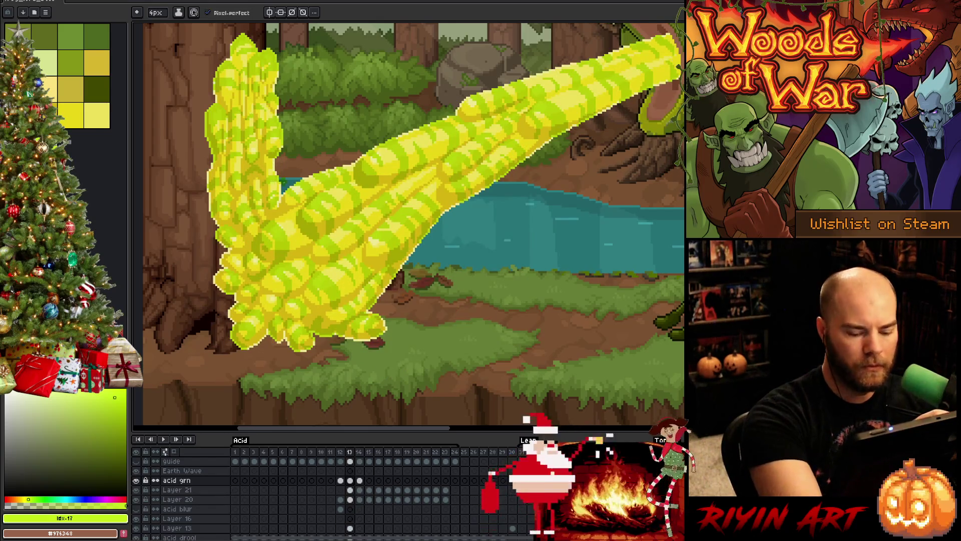
key(period)
key(comma)
key(period)
key(comma)
key(period)
Draw a short bright green streak on the left acid column's edge in frame 14
key(b)
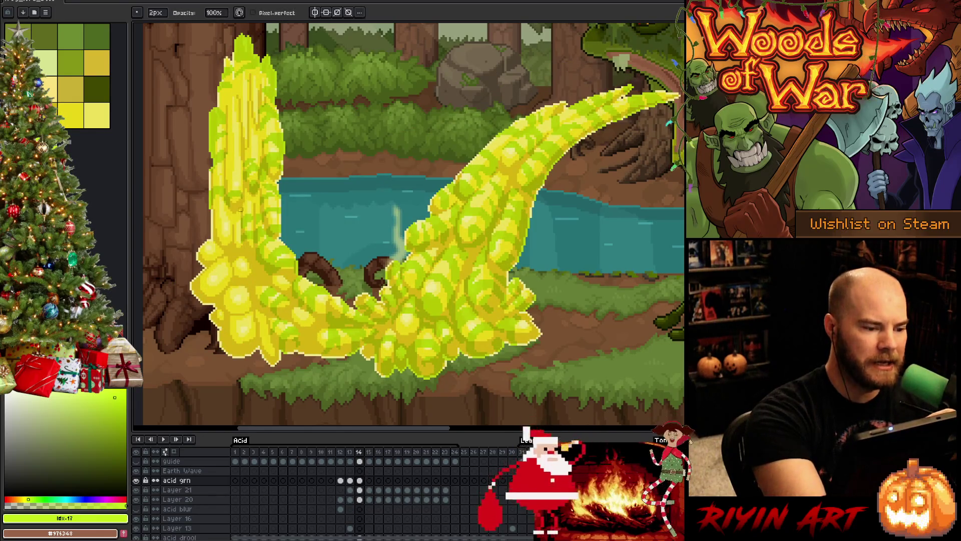
key(e)
key(comma)
key(period)
key(comma)
key(period)
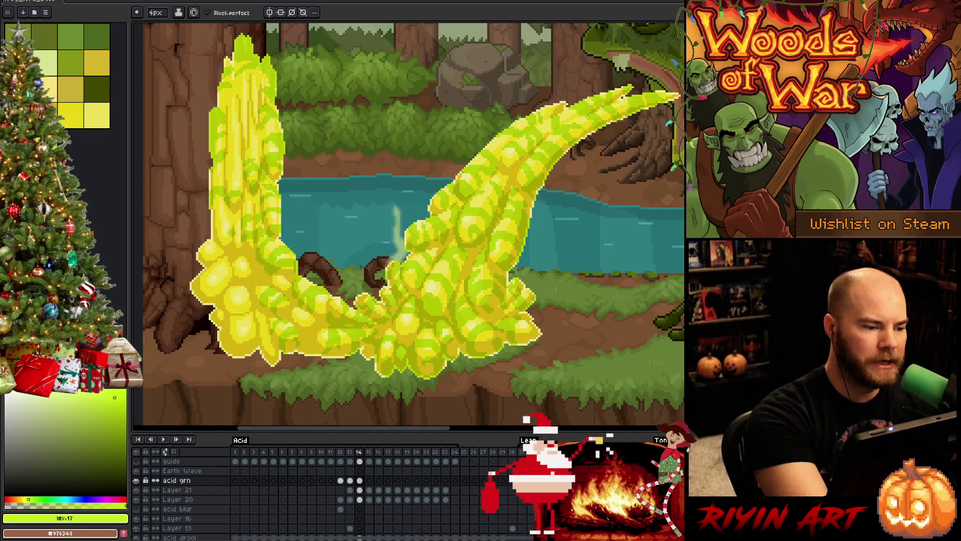
key(b)
drag(212, 239, 212, 251)
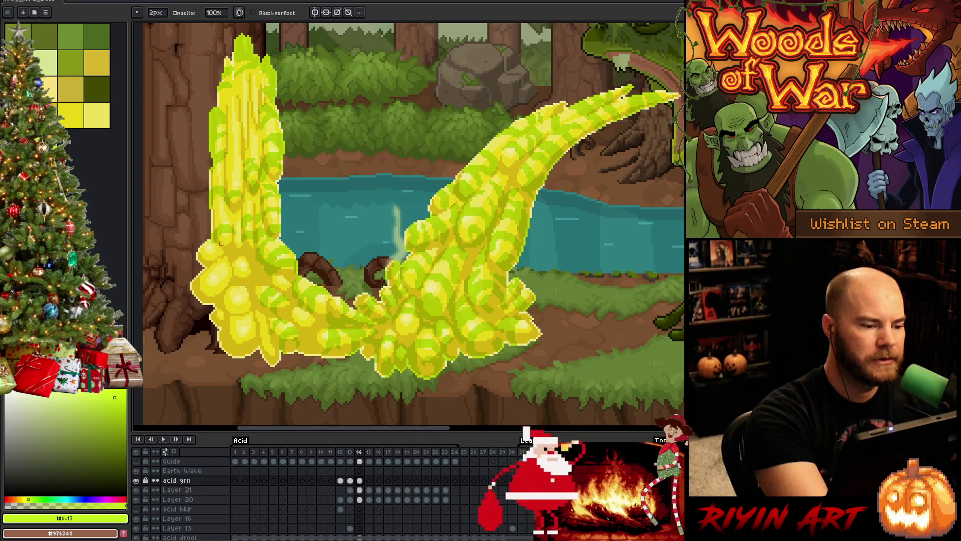
Check the new streak against frame 13 and touch up nearby shading pixels
key(comma)
key(period)
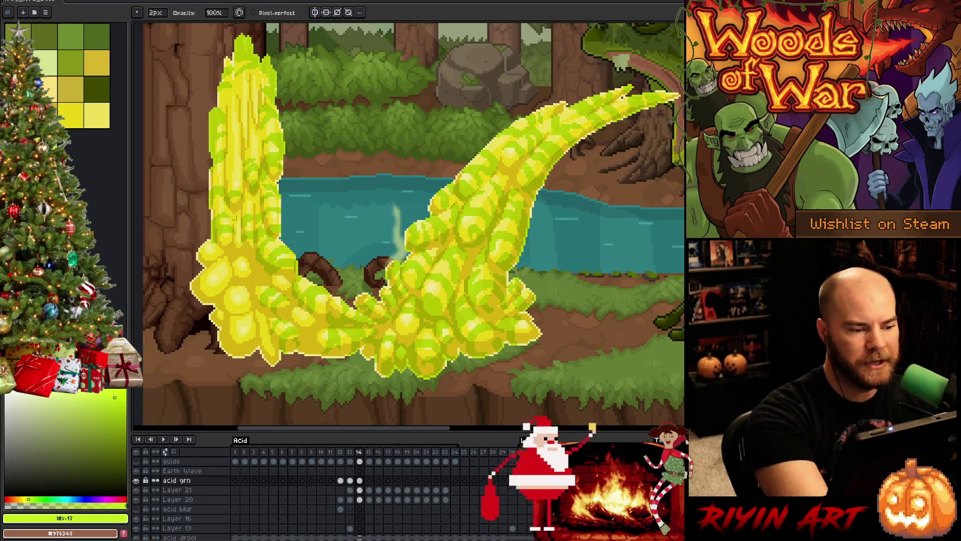
key(comma)
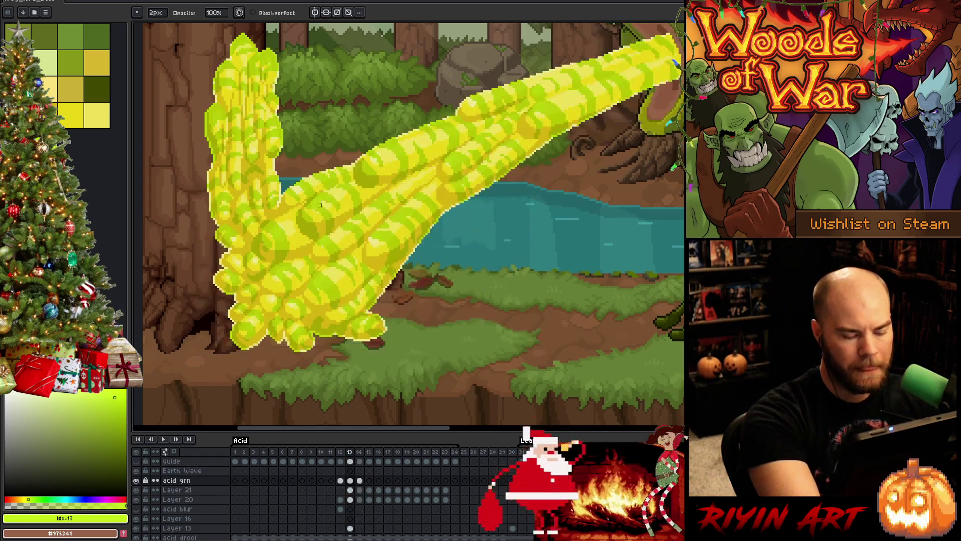
key(period)
key(comma)
key(period)
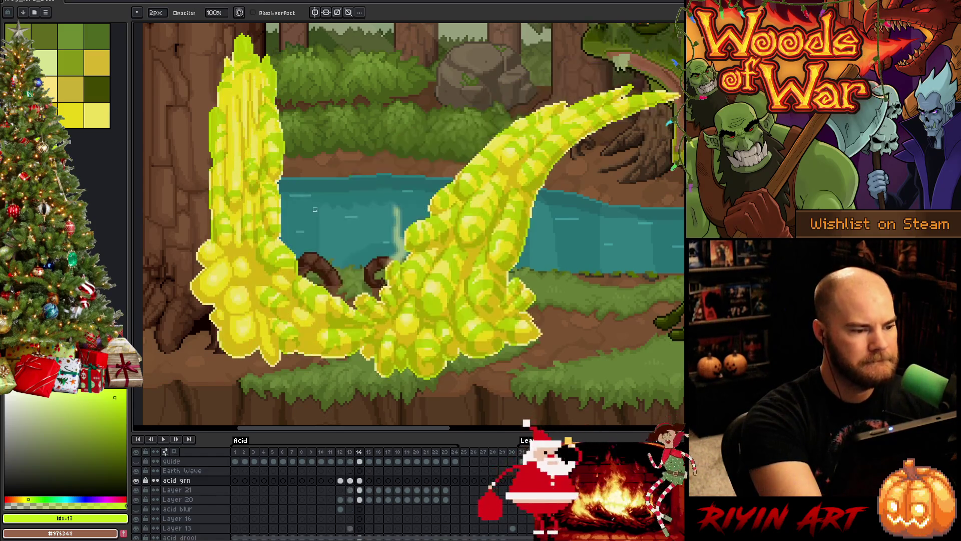
key(e)
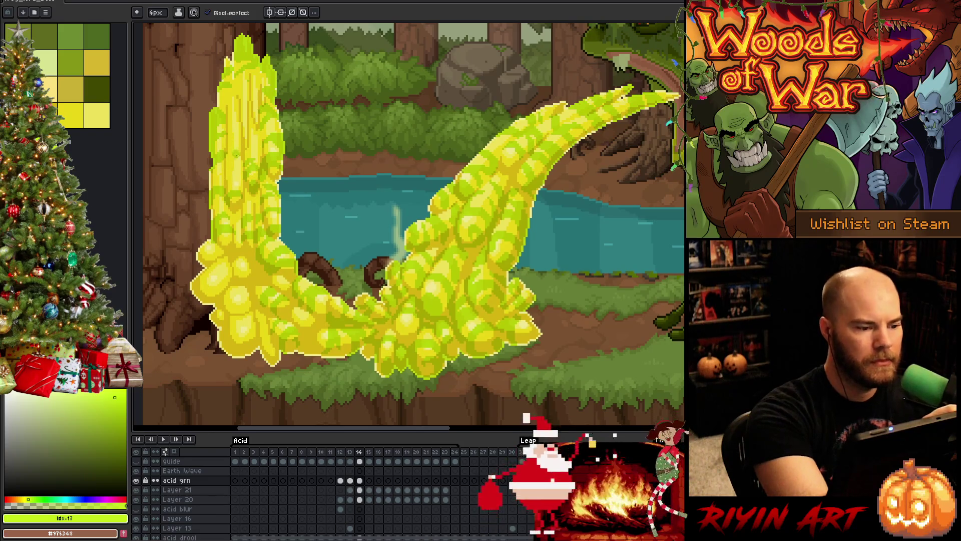
key(b)
Erase stray shading pixels and add denser green streaks along the column's upper length
key(e)
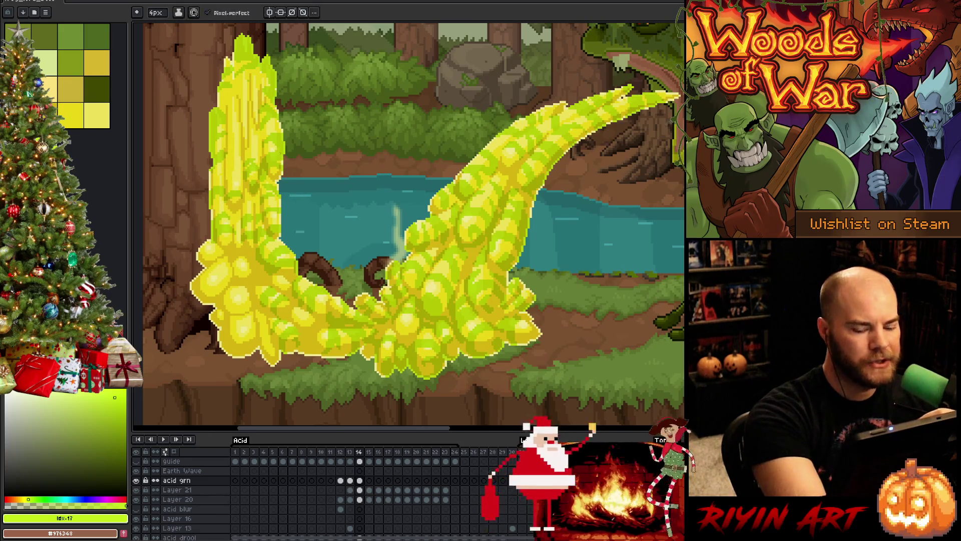
key(comma)
key(period)
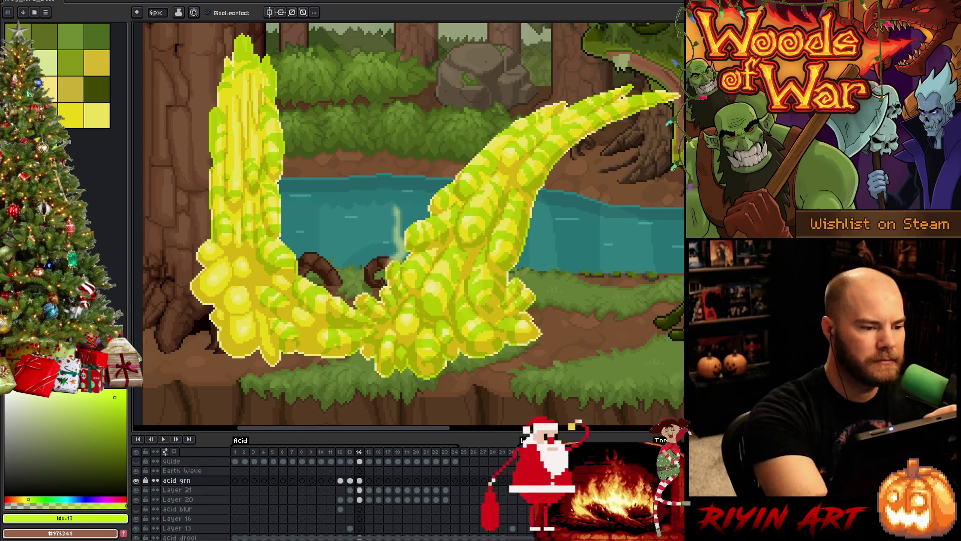
key(b)
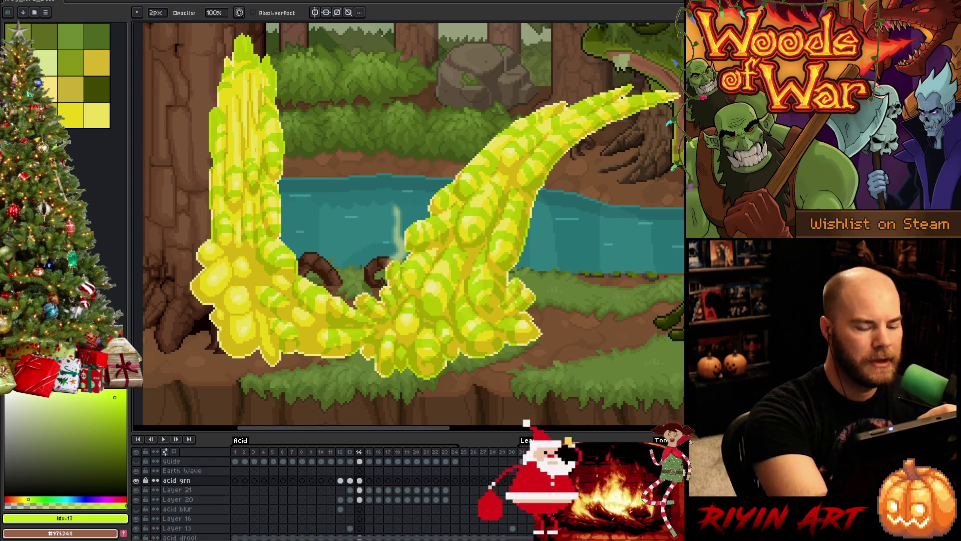
key(comma)
key(period)
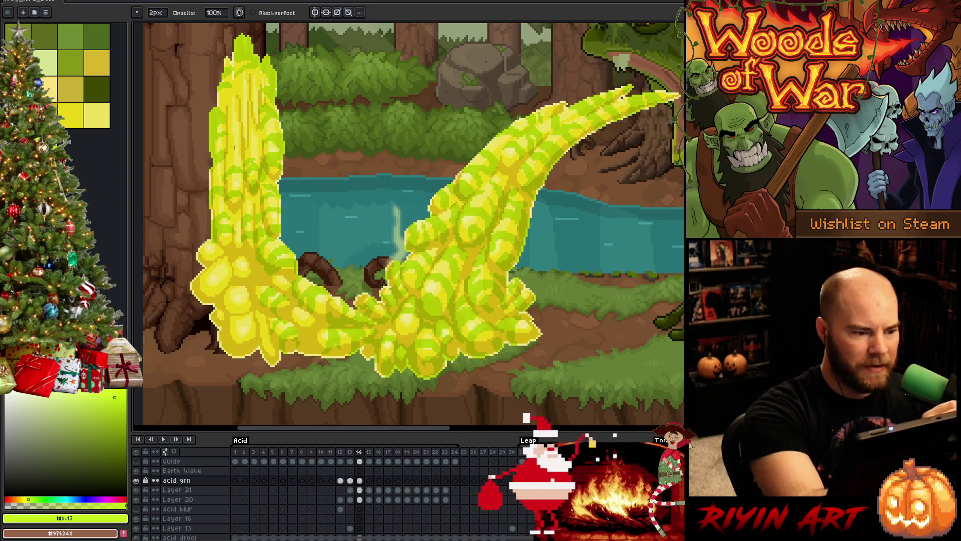
key(e)
key(b)
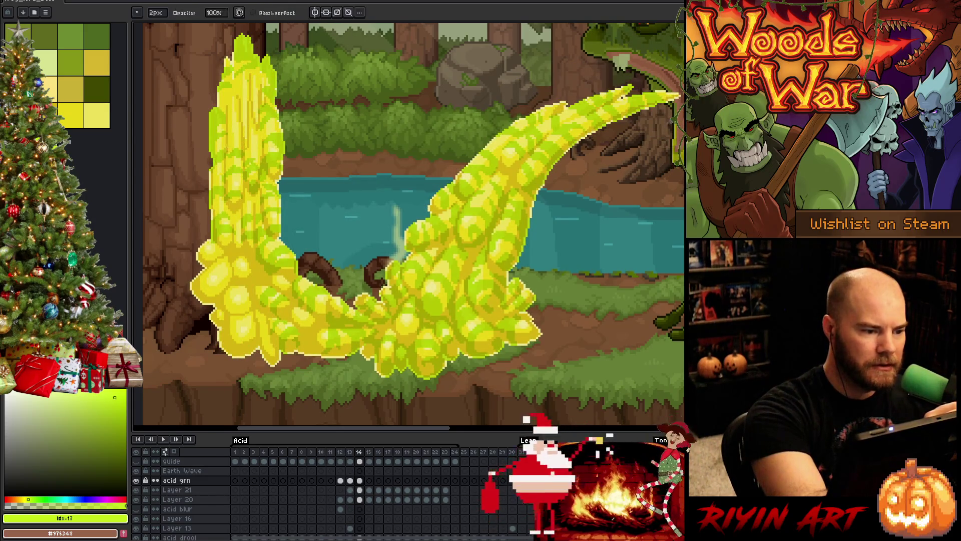
key(e)
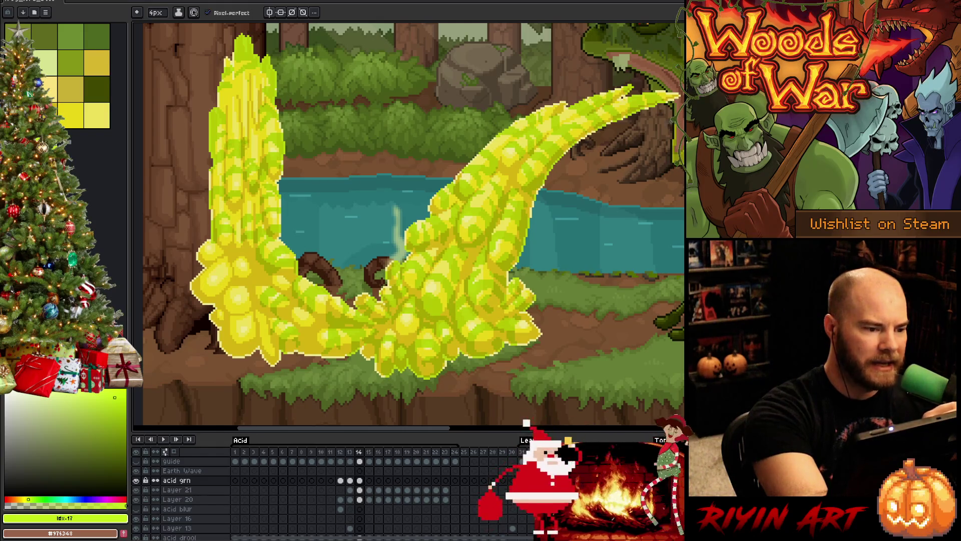
key(b)
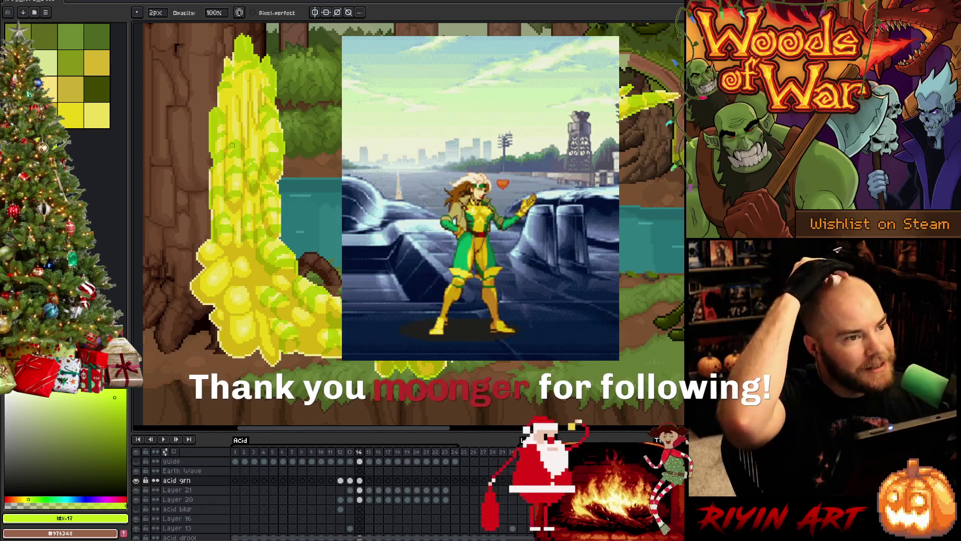
Clean up stray pixels in frame 14's streaks, comparing against frame 13's pose
key(e)
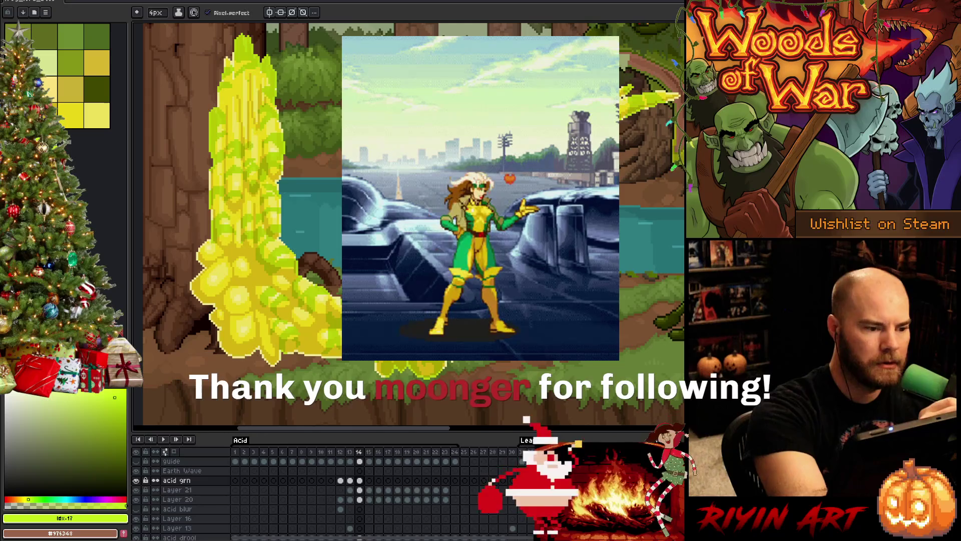
key(b)
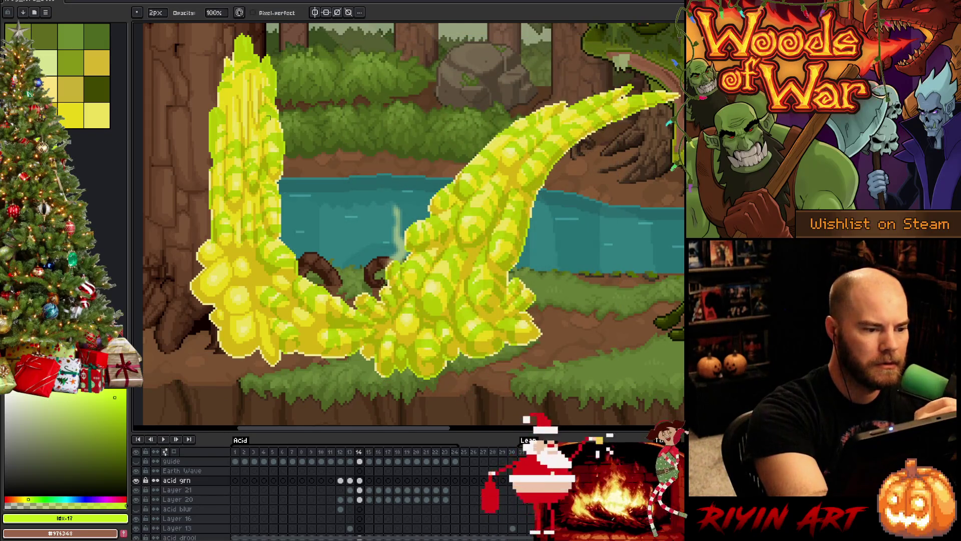
key(Left)
key(Right)
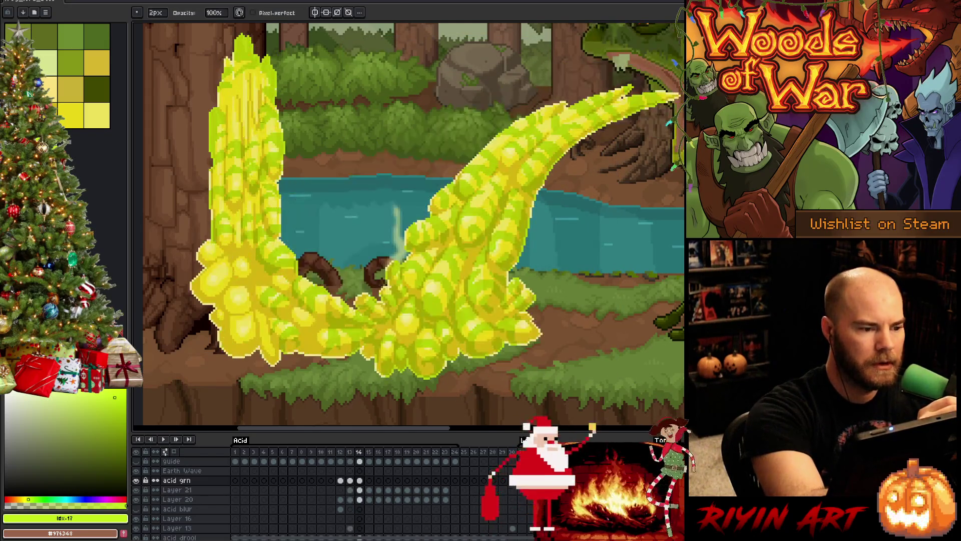
key(e)
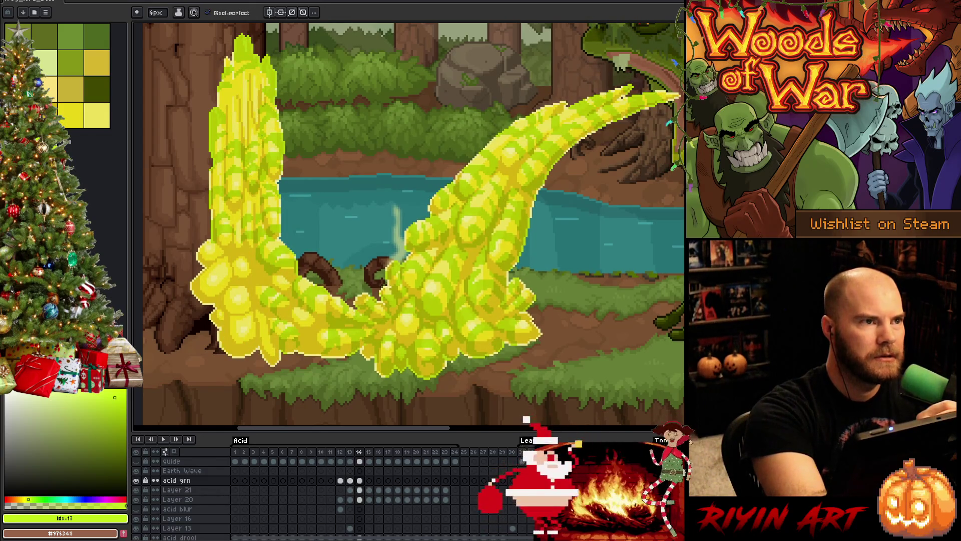
key(Left)
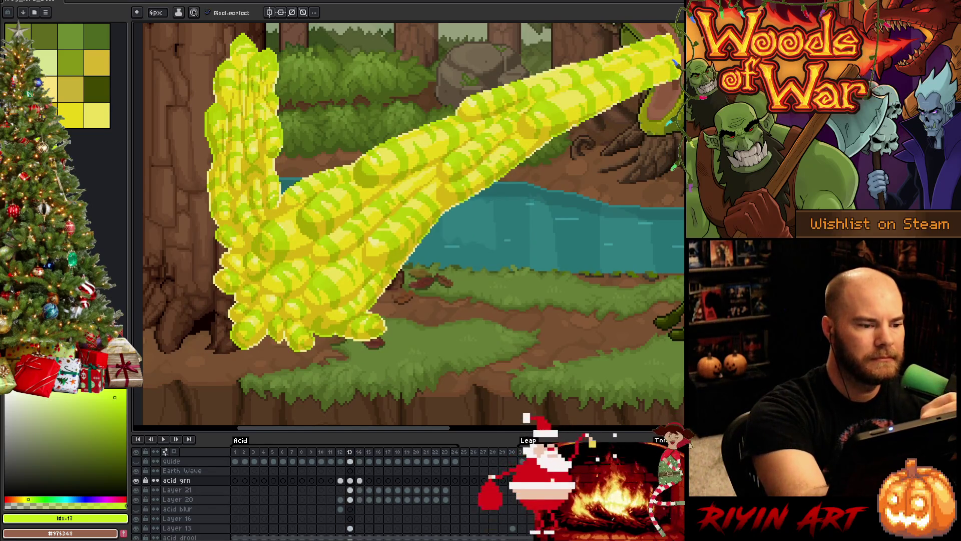
key(Right)
key(Left)
key(Right)
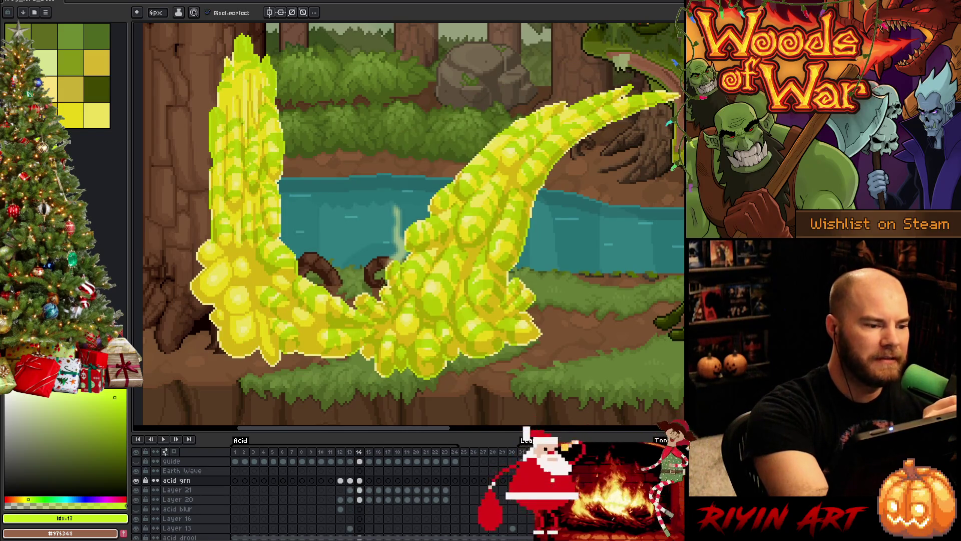
Extend green shading streaks over the left column and the curving right splash
key(b)
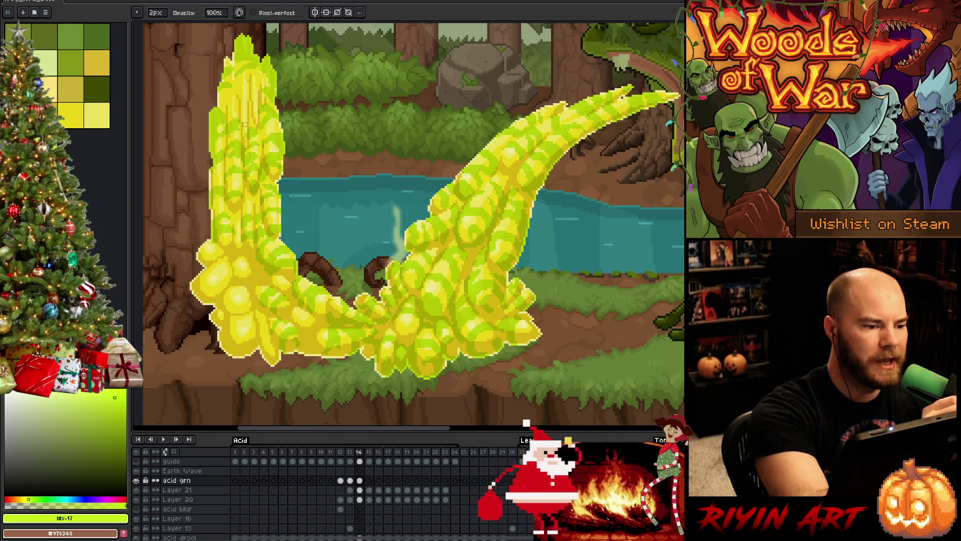
key(e)
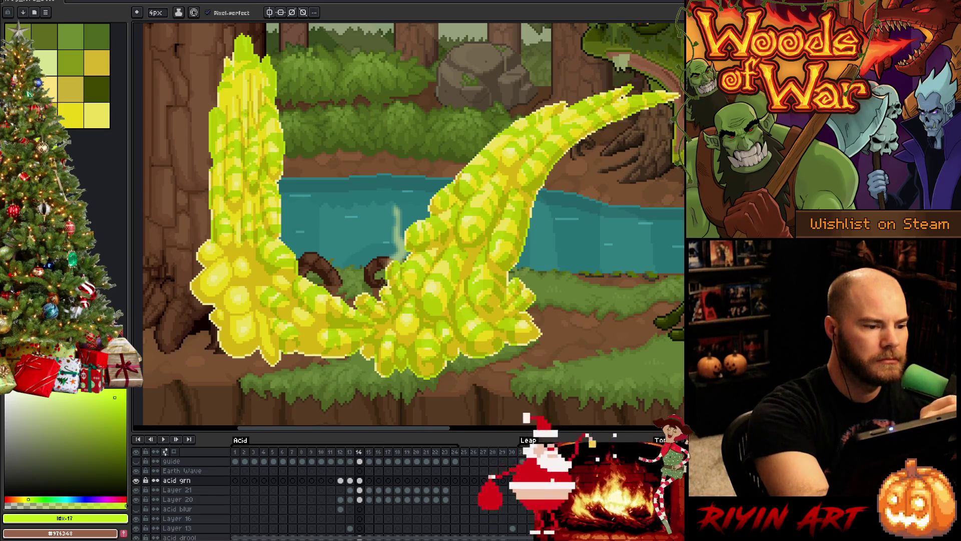
key(e)
key(b)
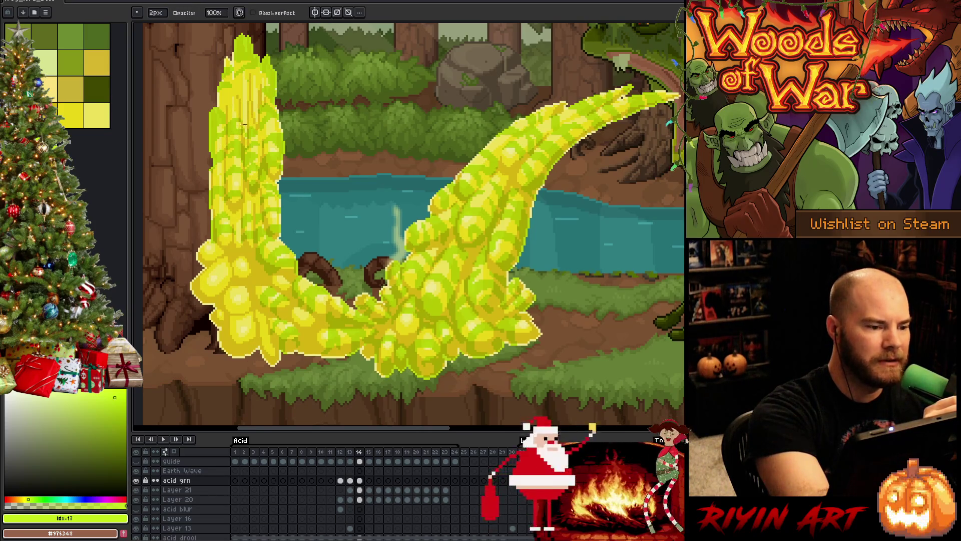
key(e)
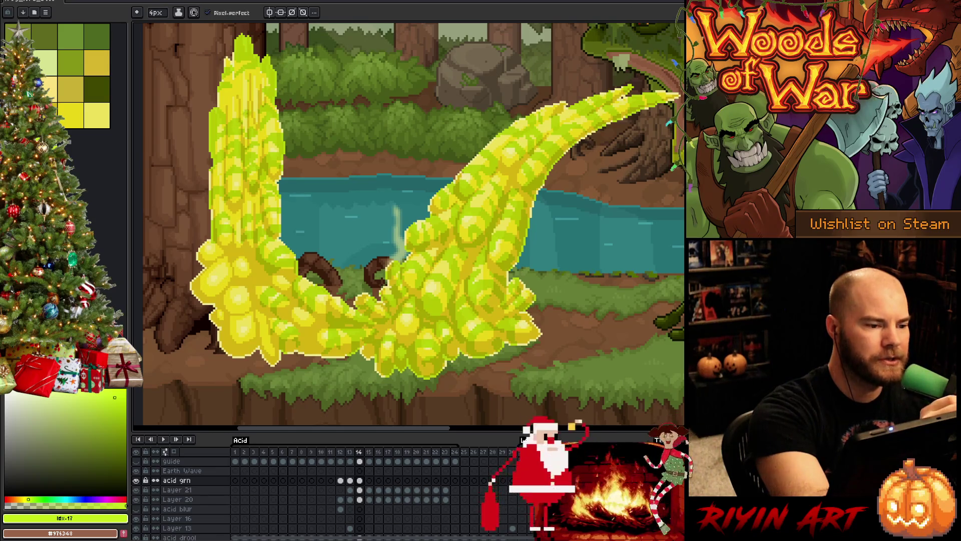
key(b)
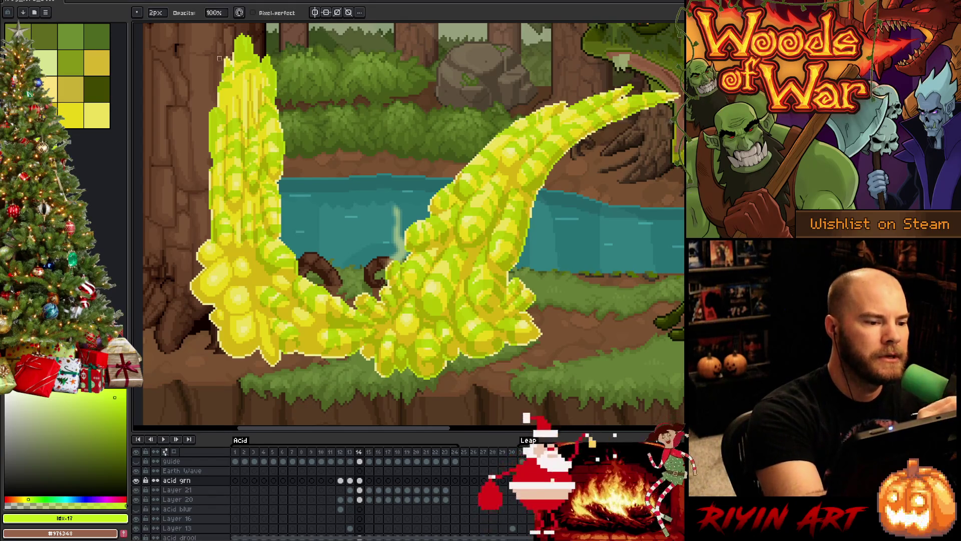
key(e)
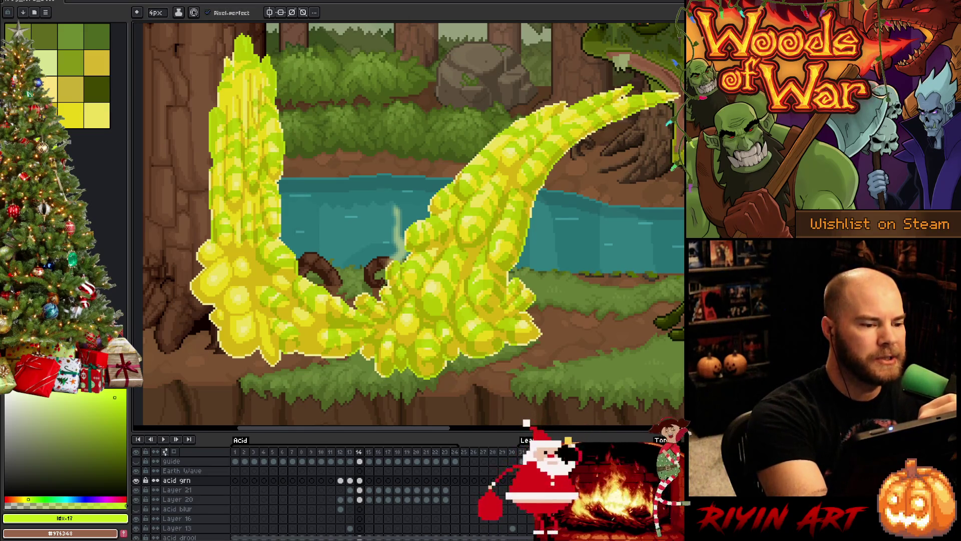
key(b)
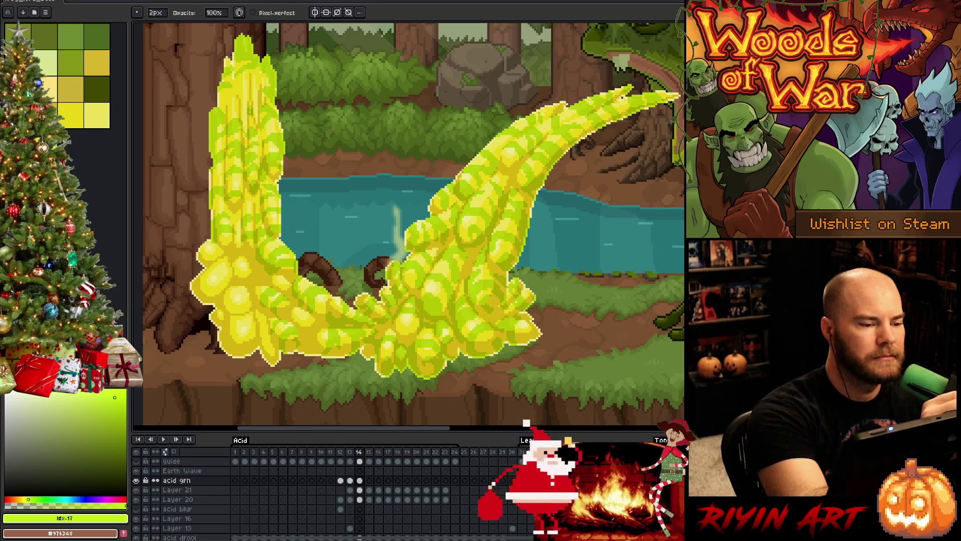
key(e)
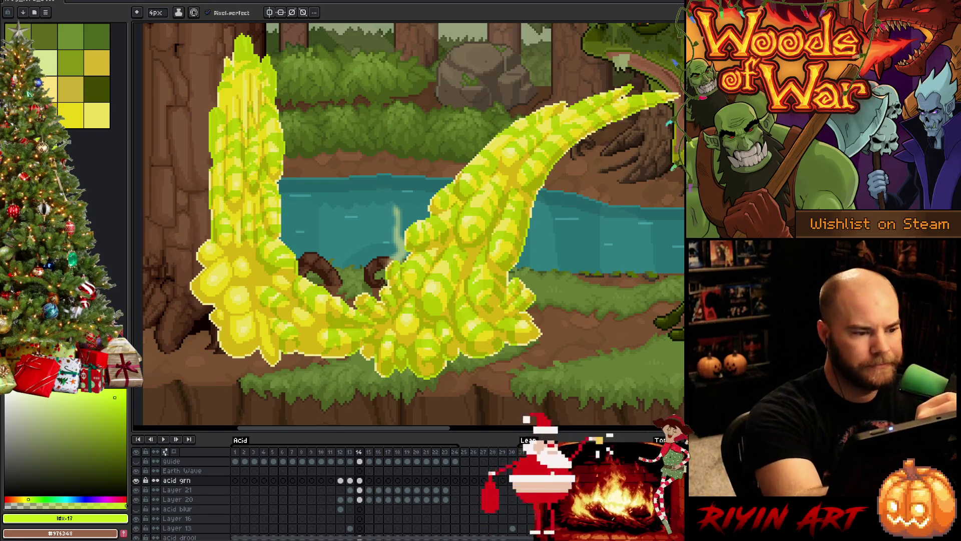
Flip between frames 13 and 14 to check the streaks flow smoothly, fixing pixels between flips
key(comma)
key(period)
key(comma)
key(period)
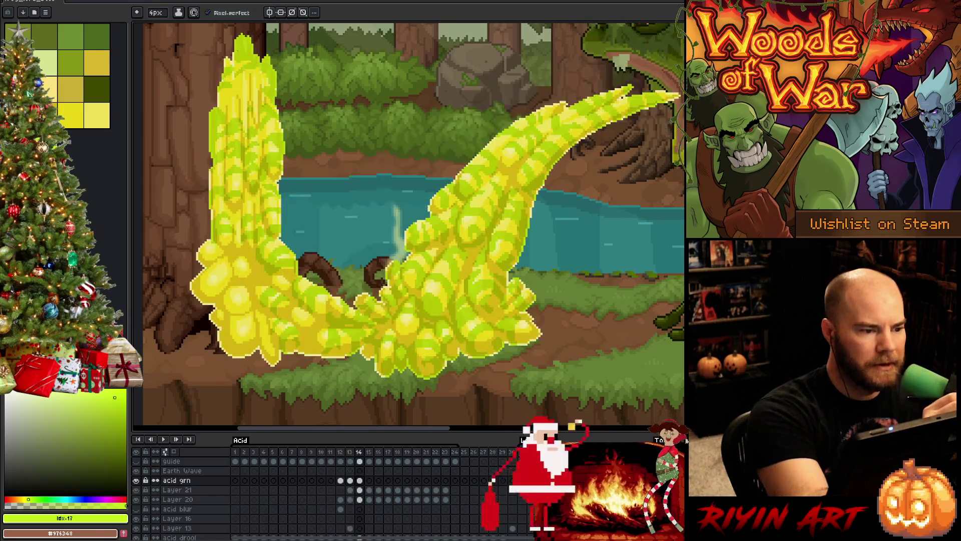
key(b)
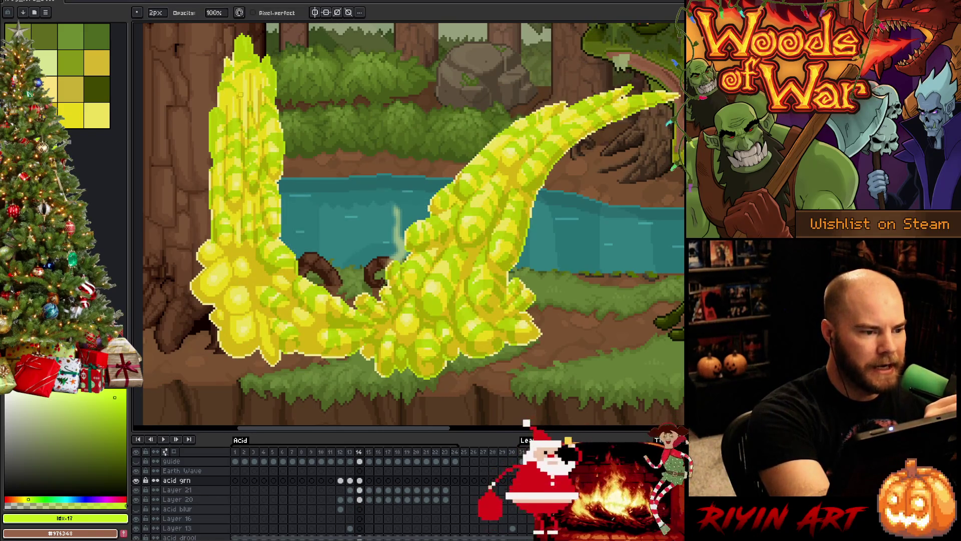
key(e)
key(comma)
key(period)
key(comma)
key(period)
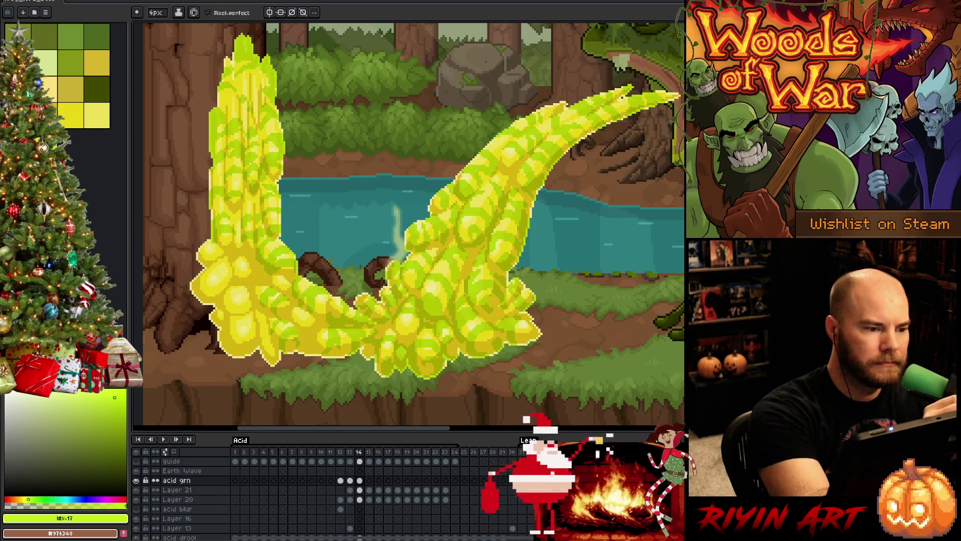
key(comma)
key(period)
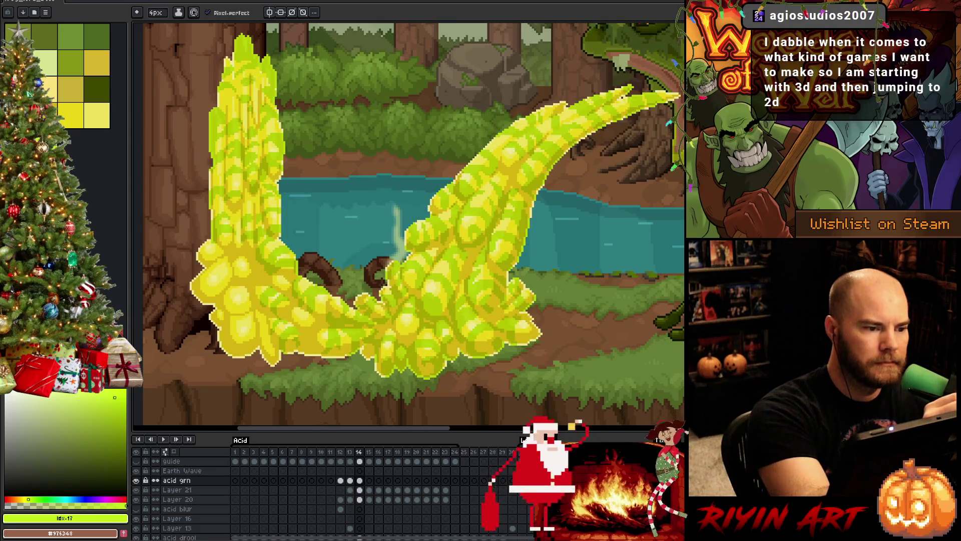
Touch up the splash's green streaks, then compare frame 14 with frame 13
key(b)
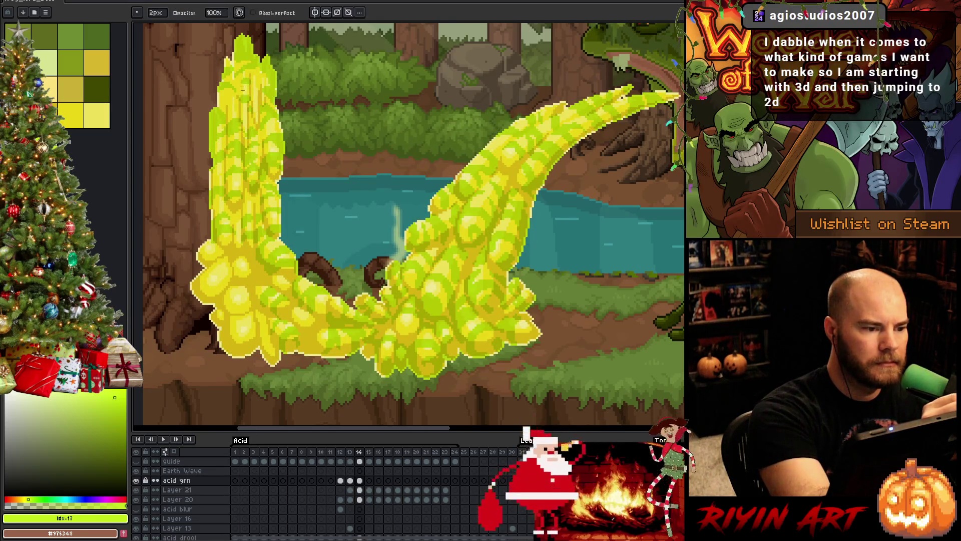
key(e)
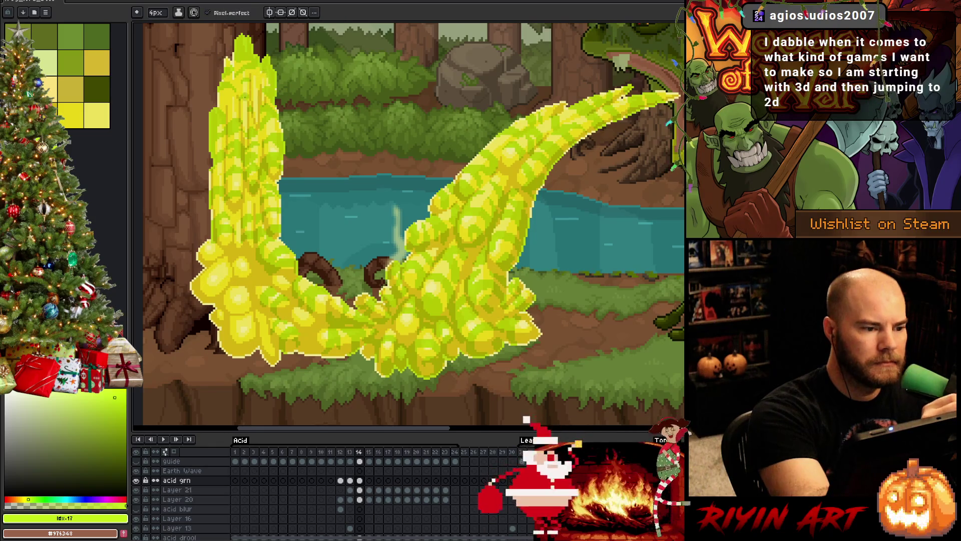
key(b)
key(comma)
key(period)
key(comma)
key(period)
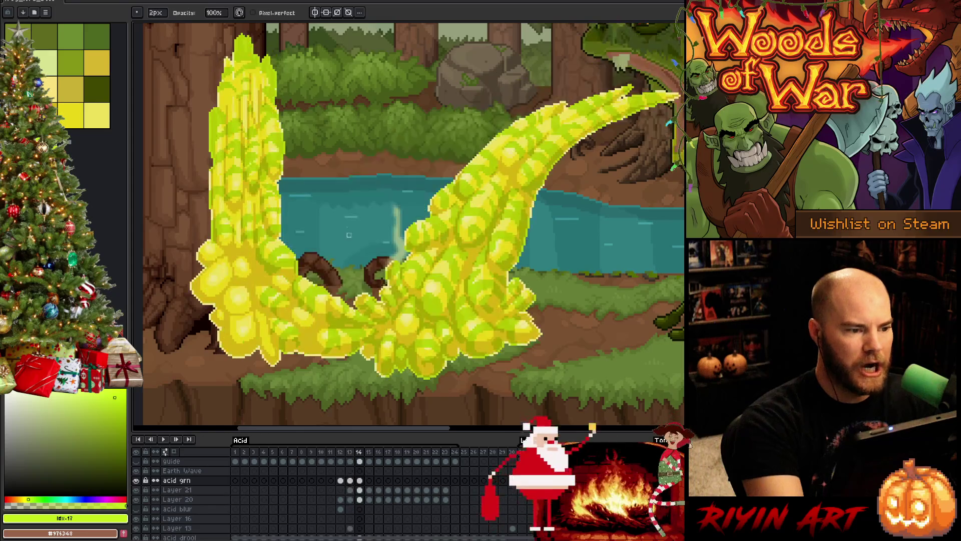
Erase stray shading pixels and repeatedly flip between frames 13 and 14 to verify
key(e)
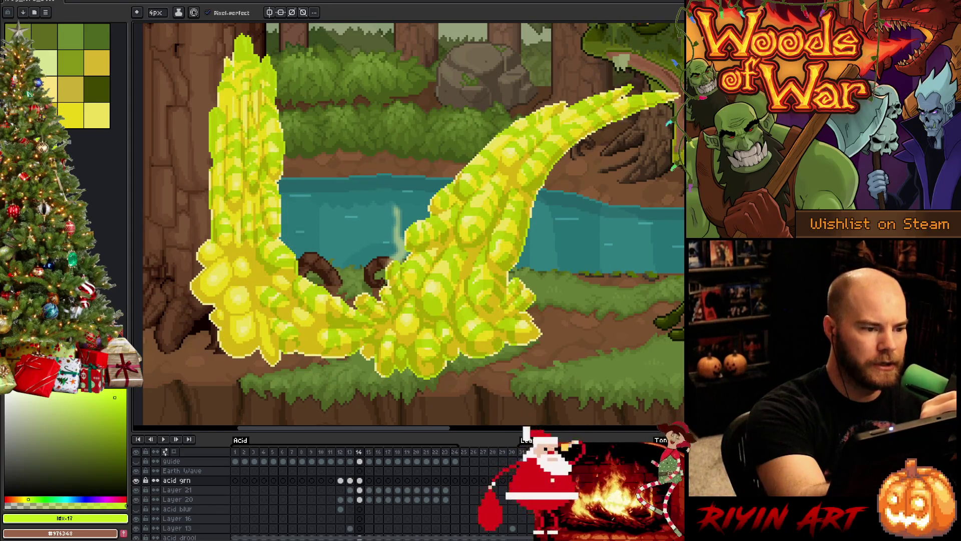
key(comma)
key(period)
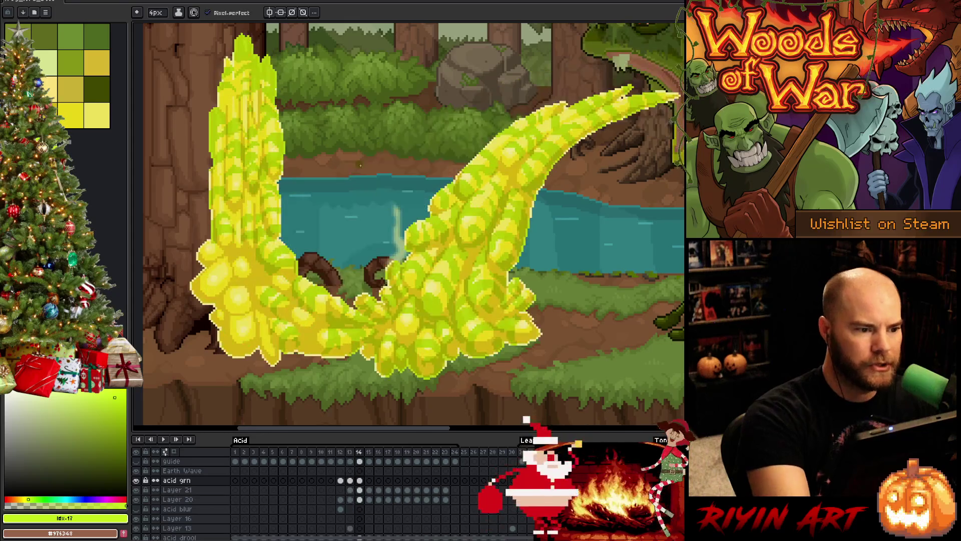
key(comma)
key(period)
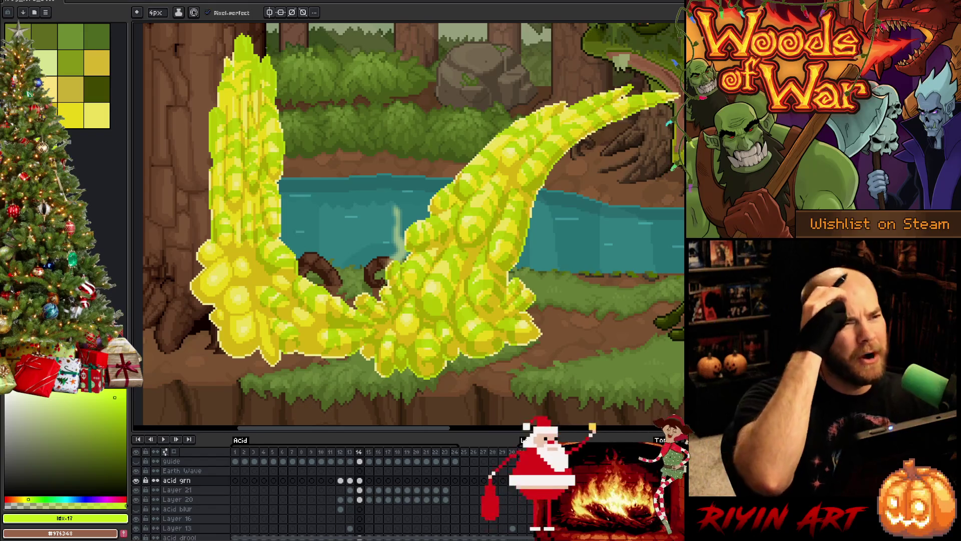
key(comma)
key(period)
key(comma)
key(period)
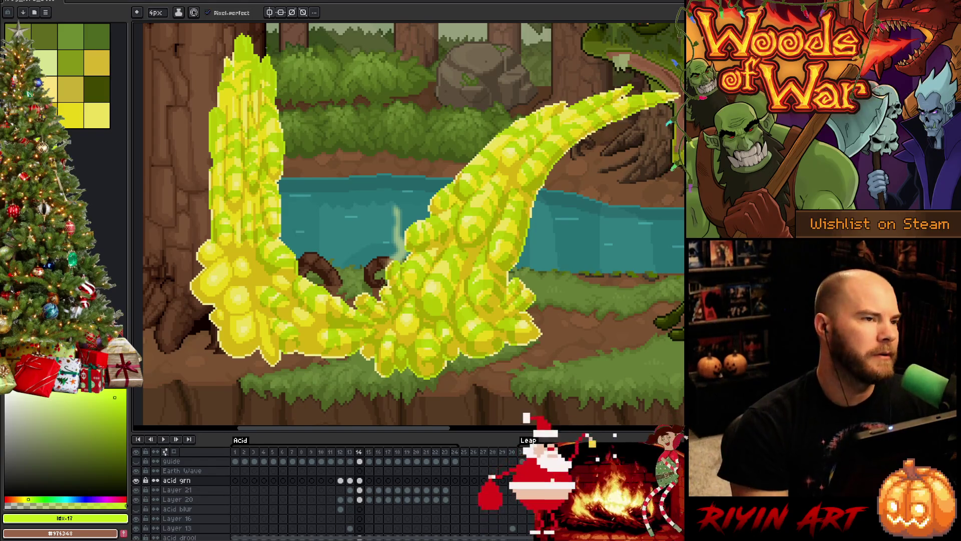
Alternate pencil and eraser to refine the green streaks on the acid splash
key(b)
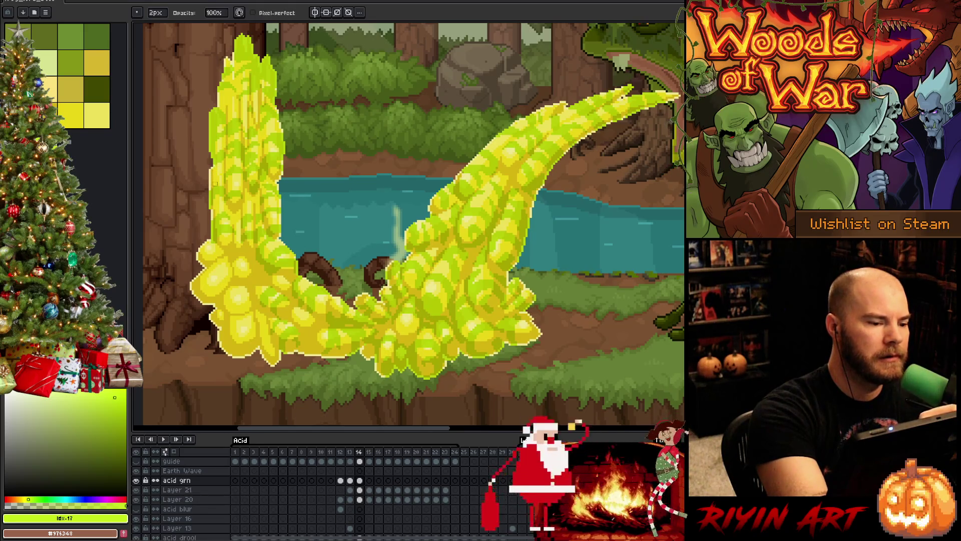
key(e)
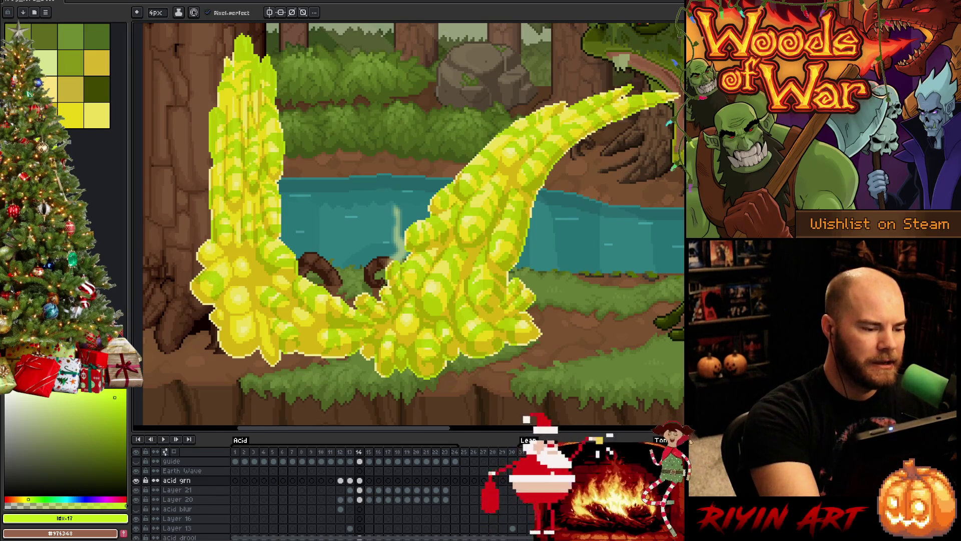
key(b)
key(e)
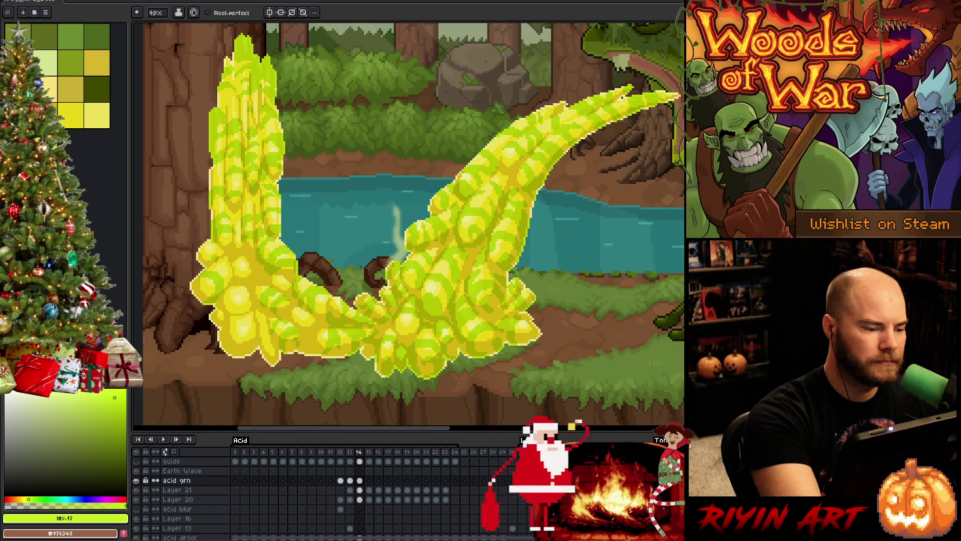
key(b)
key(e)
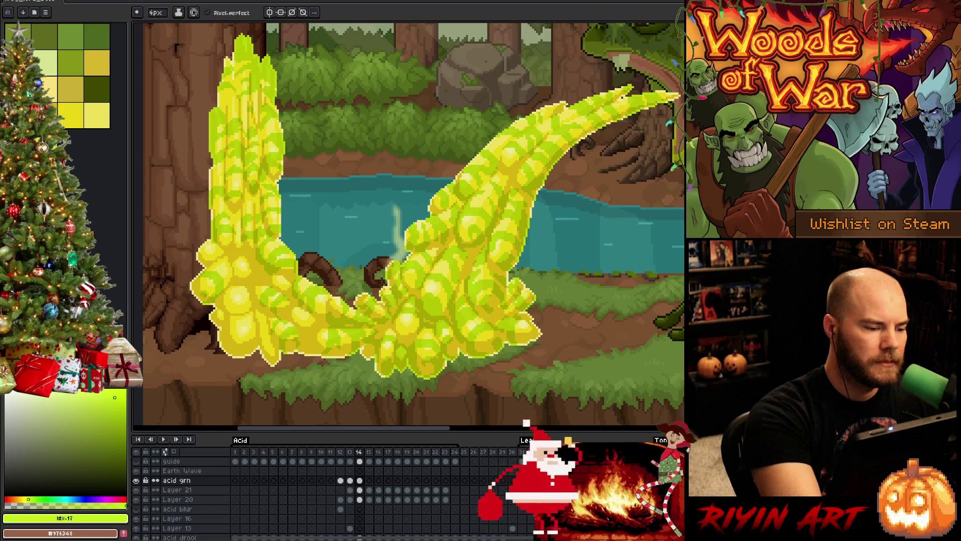
key(b)
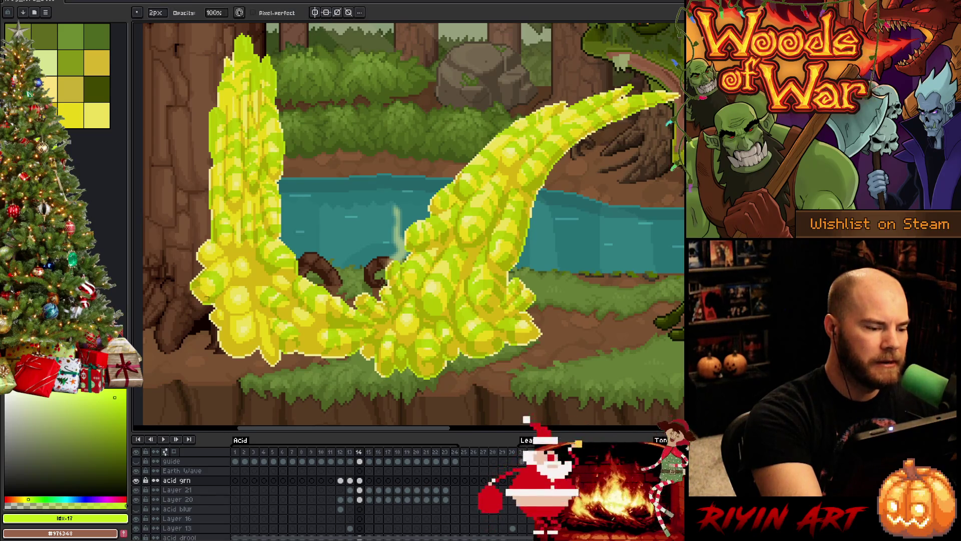
Make final add-and-erase tweaks to frame 14's streaks and save the file
key(e)
key(b)
key(e)
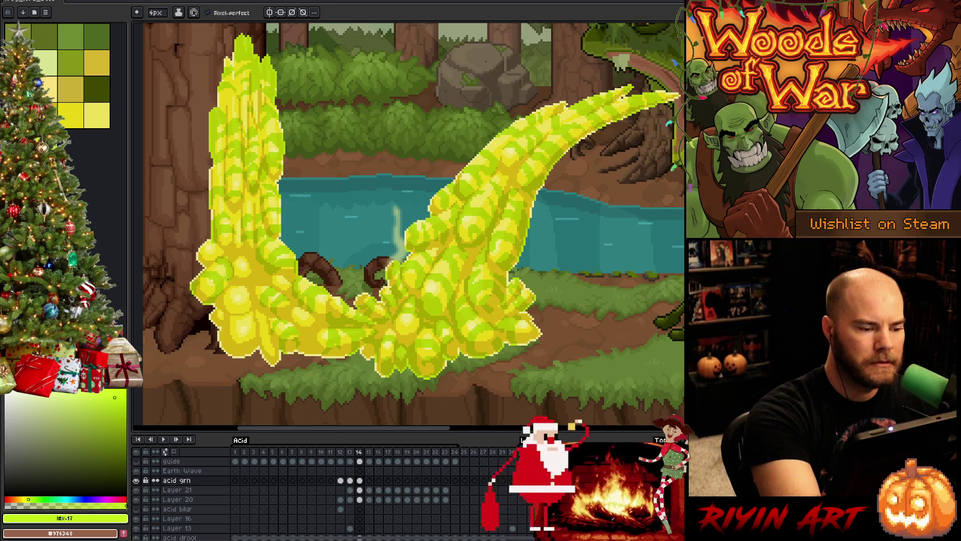
key(b)
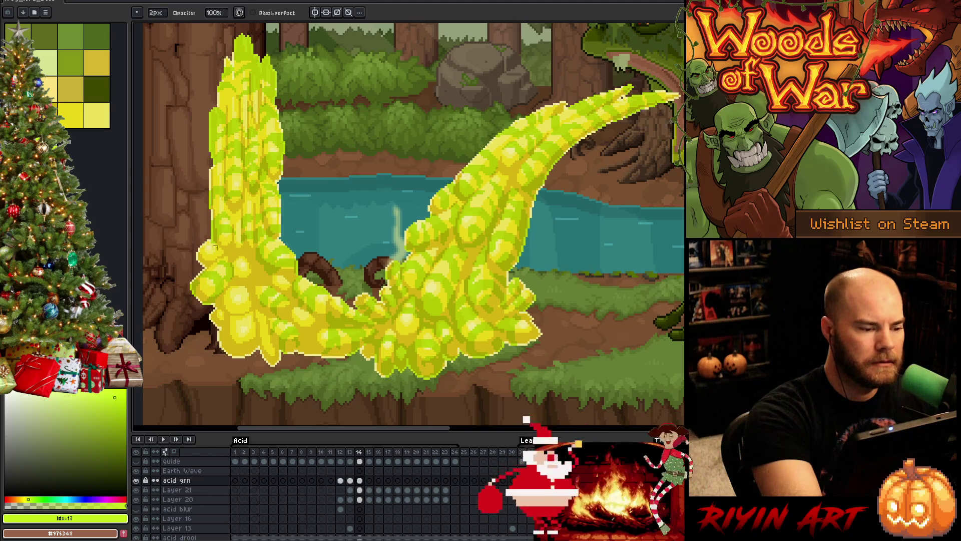
key(e)
key(b)
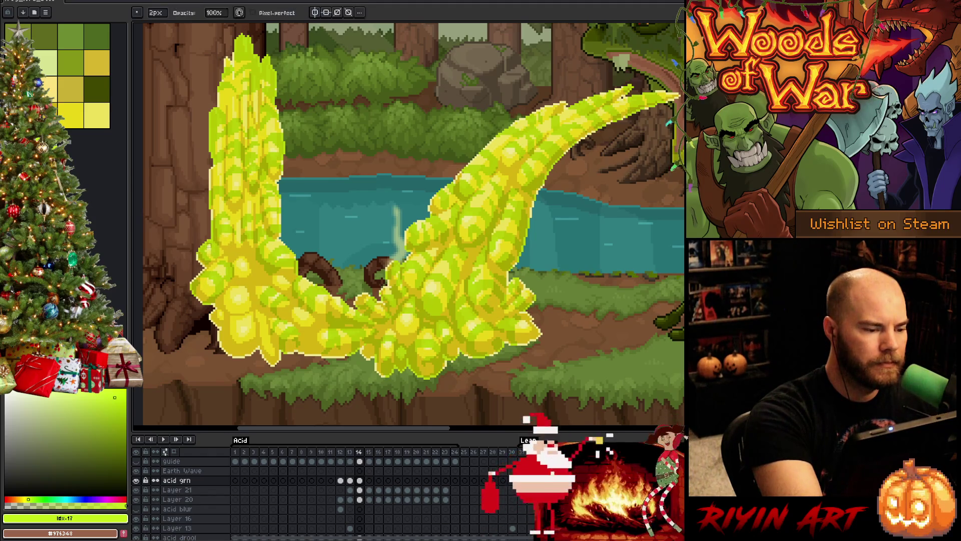
key(e)
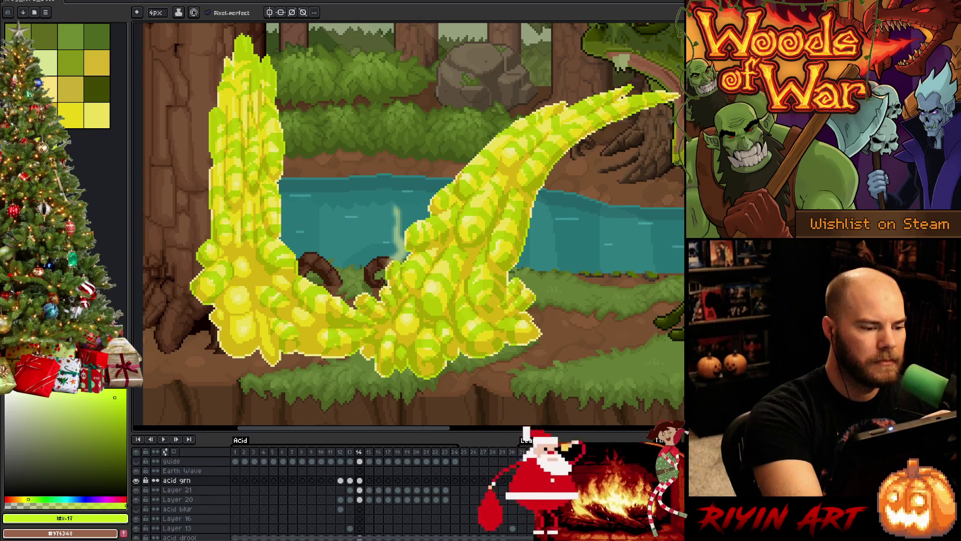
key(b)
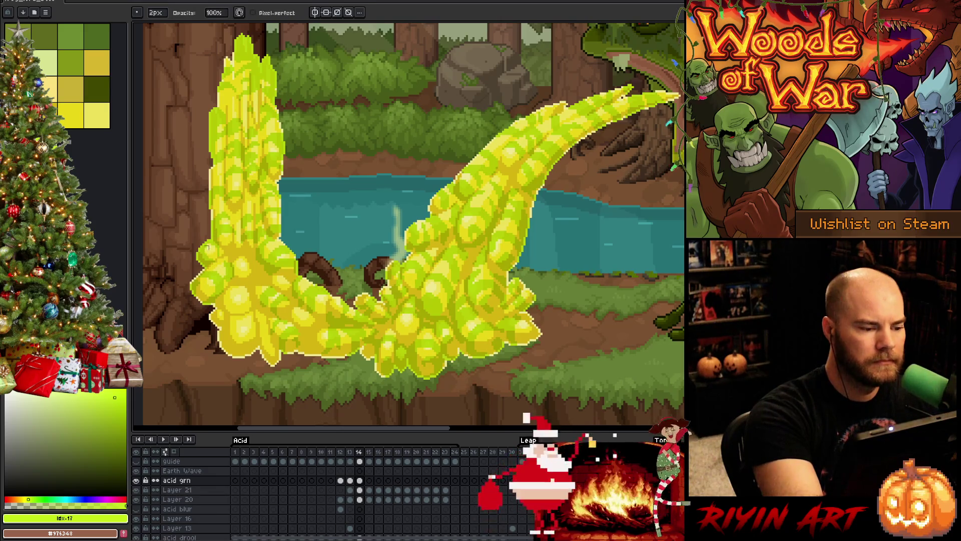
key(ctrl+s)
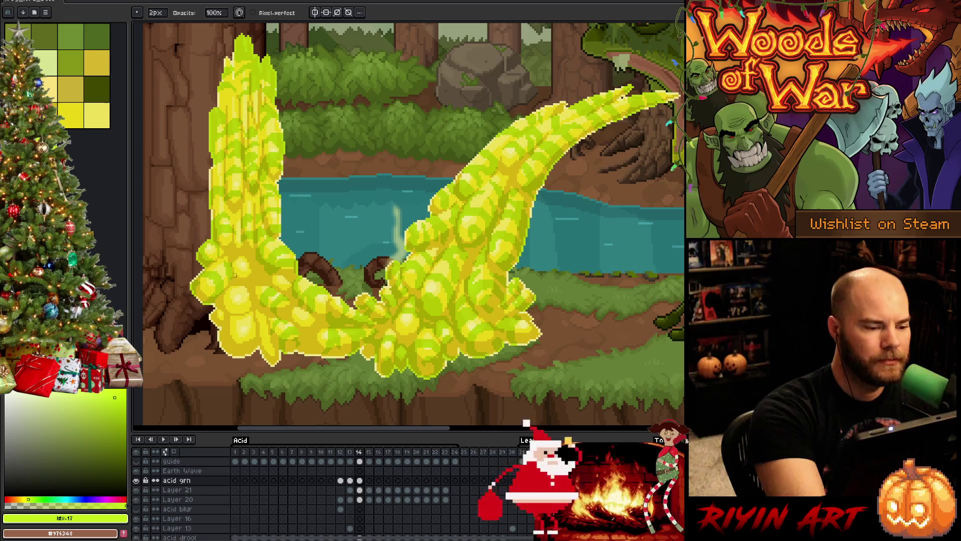
Keep refining frame 14's green shading by alternately erasing and drawing pixels
key(e)
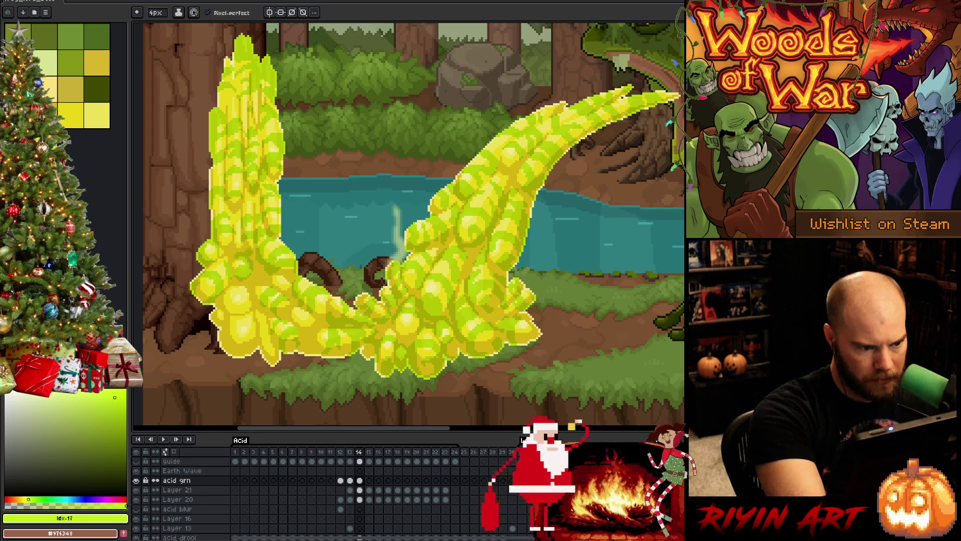
key(b)
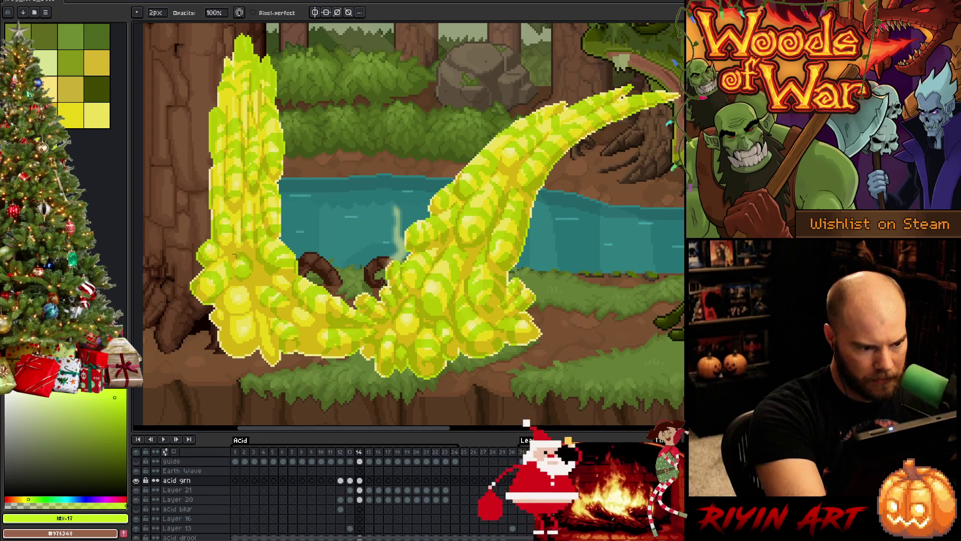
key(e)
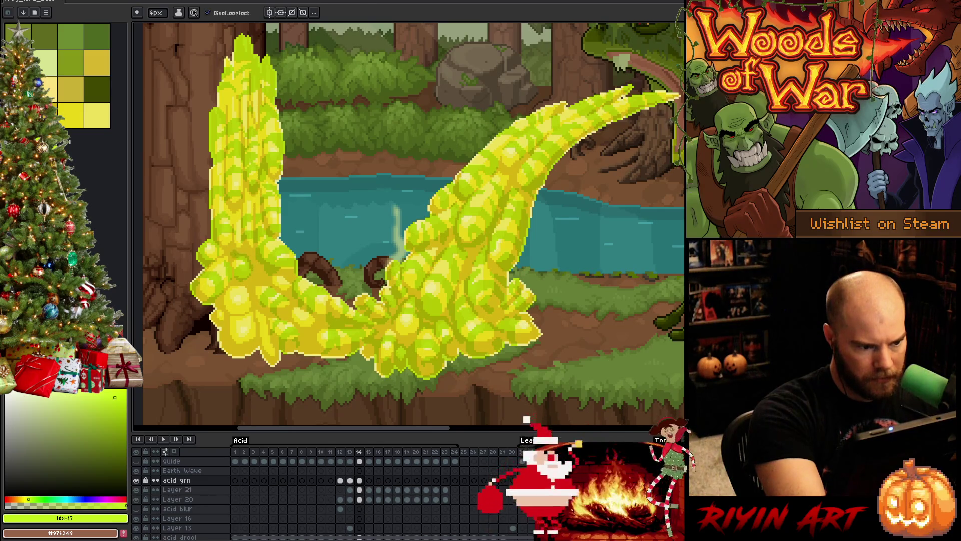
key(b)
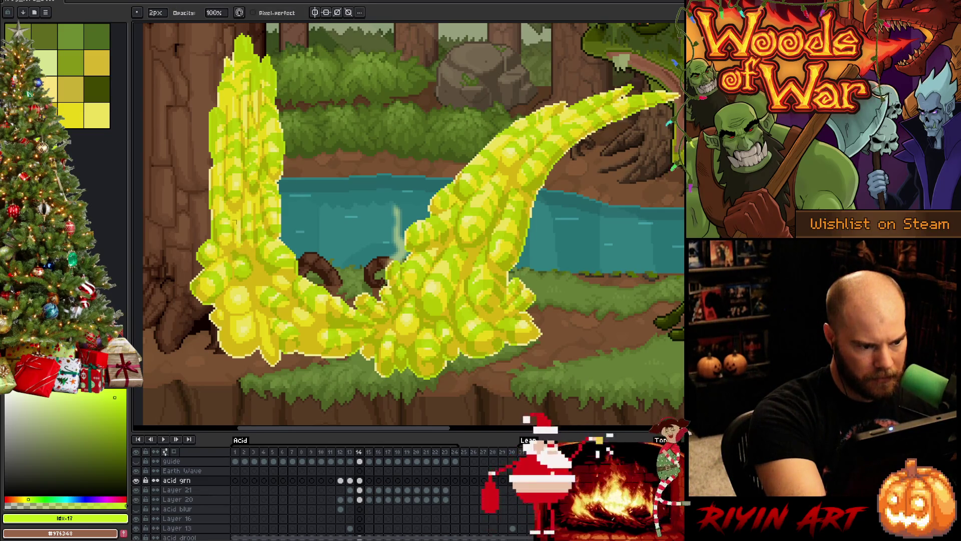
key(e)
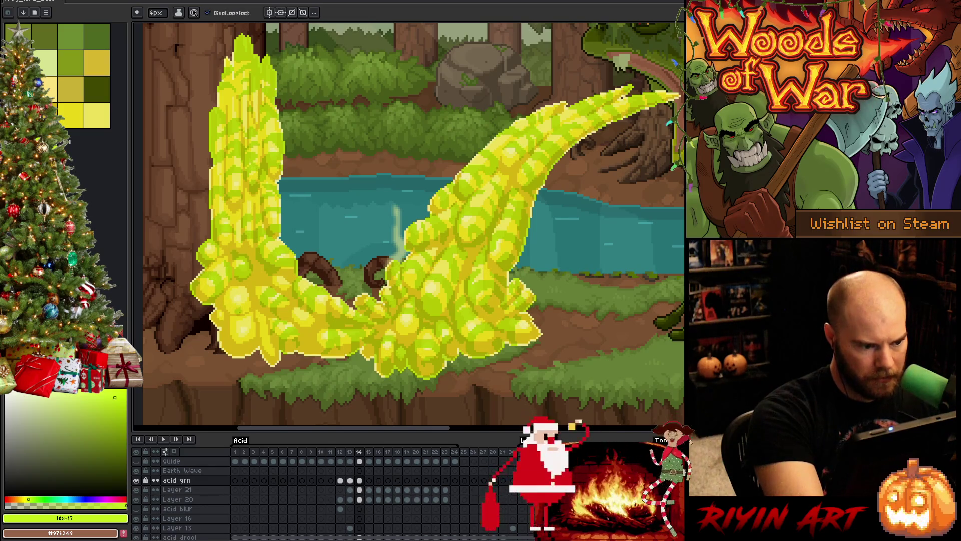
key(b)
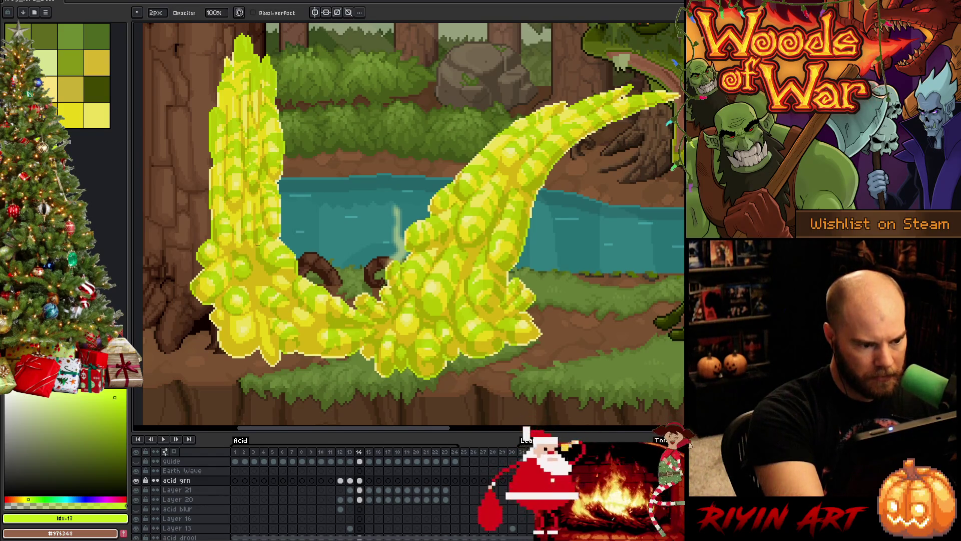
key(e)
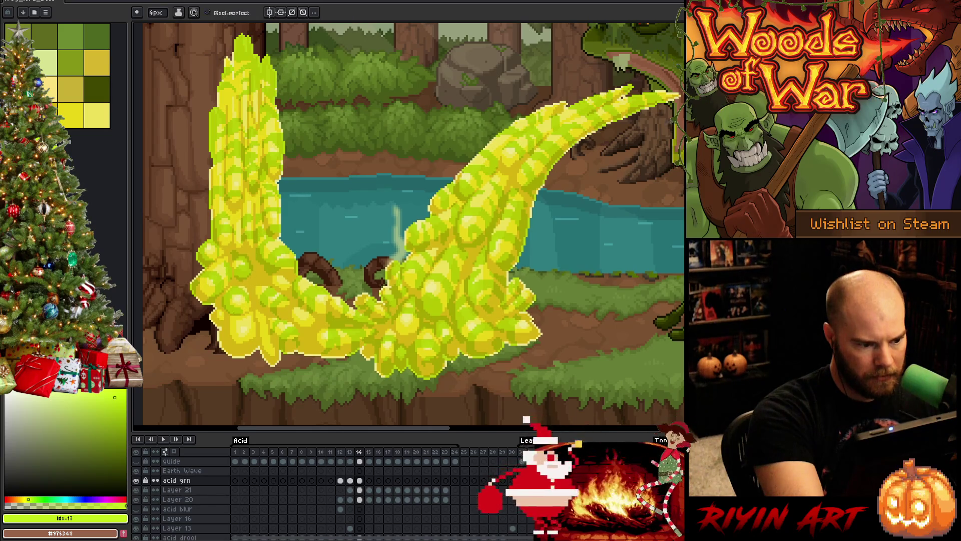
Compare frame 14 against frame 13 and touch up the remaining streak pixels
key(comma)
key(period)
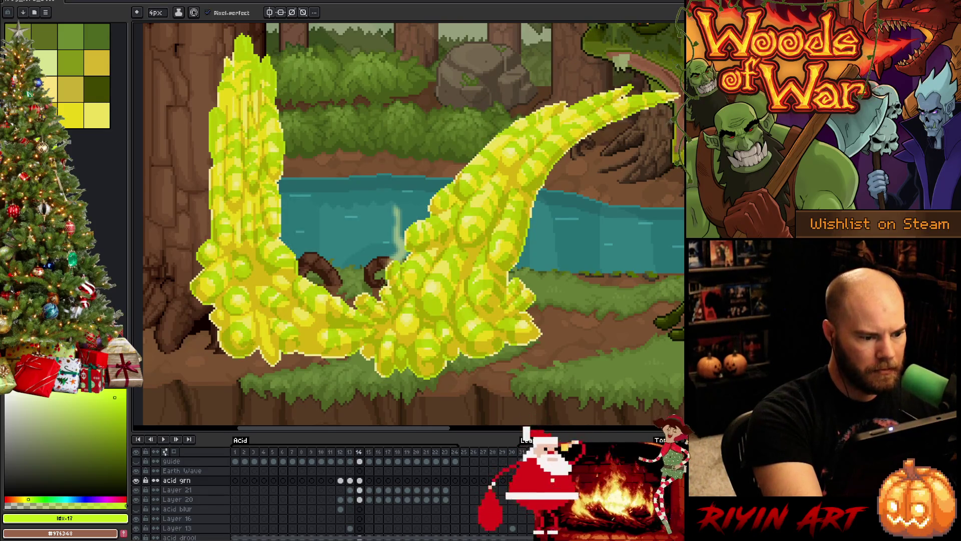
key(b)
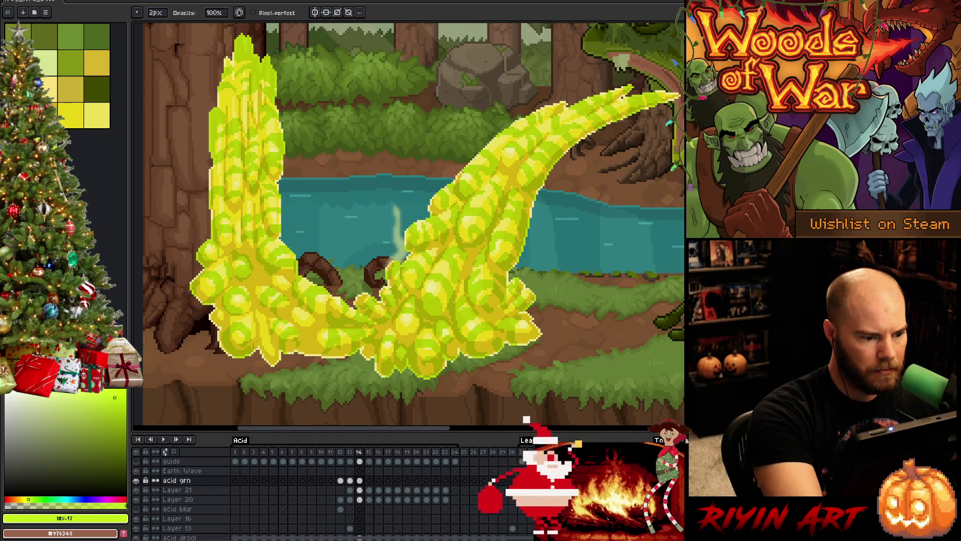
key(e)
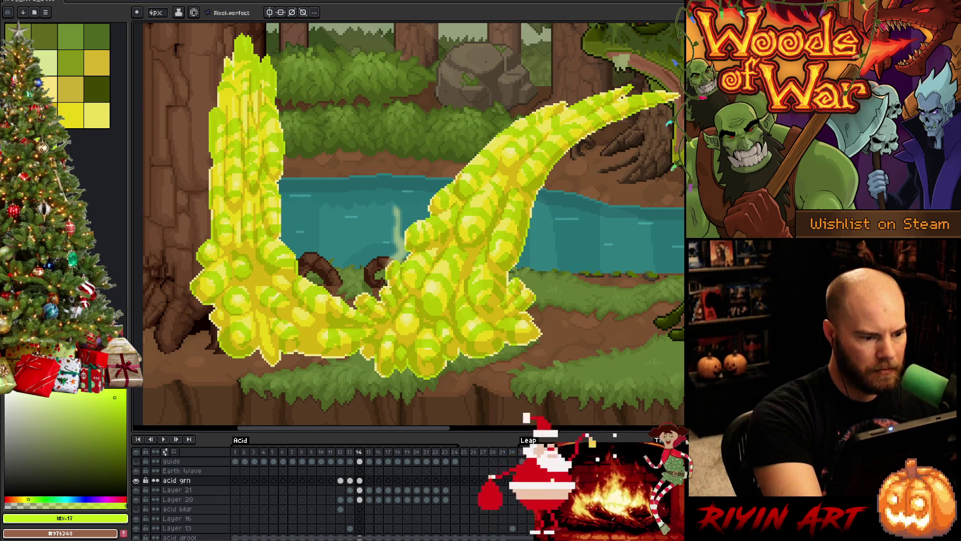
key(b)
key(e)
key(Left)
key(Right)
Touch up frame 14's shading with Pencil and Eraser, checking it against frame 13
key(Left)
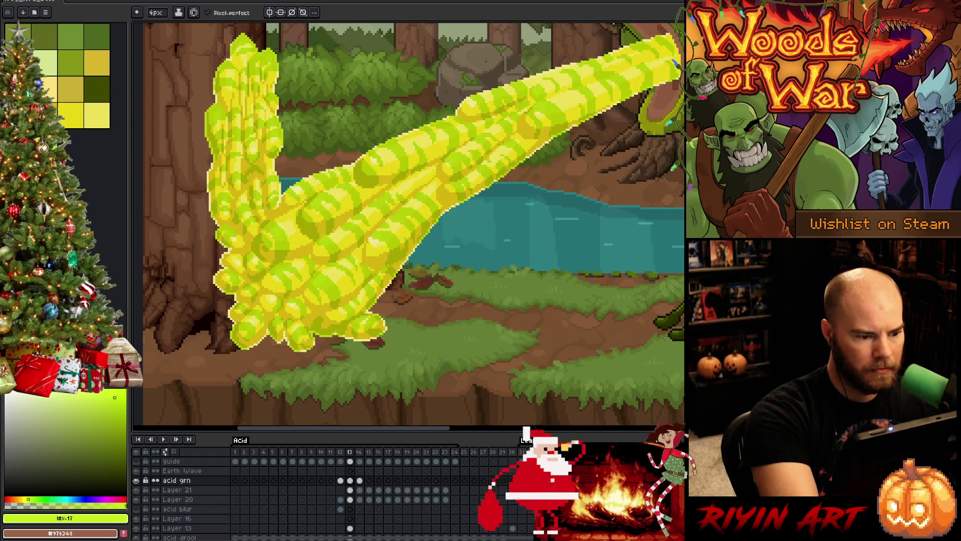
key(Right)
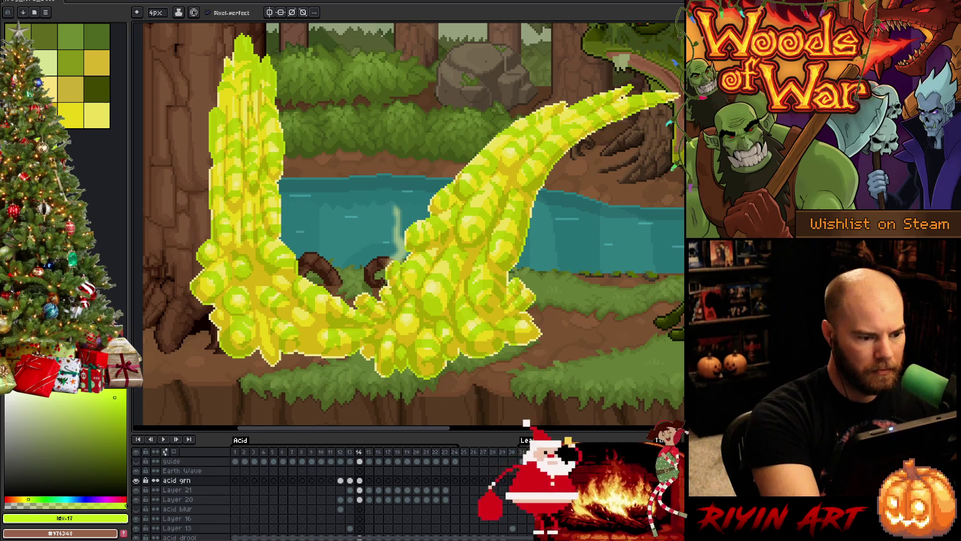
key(b)
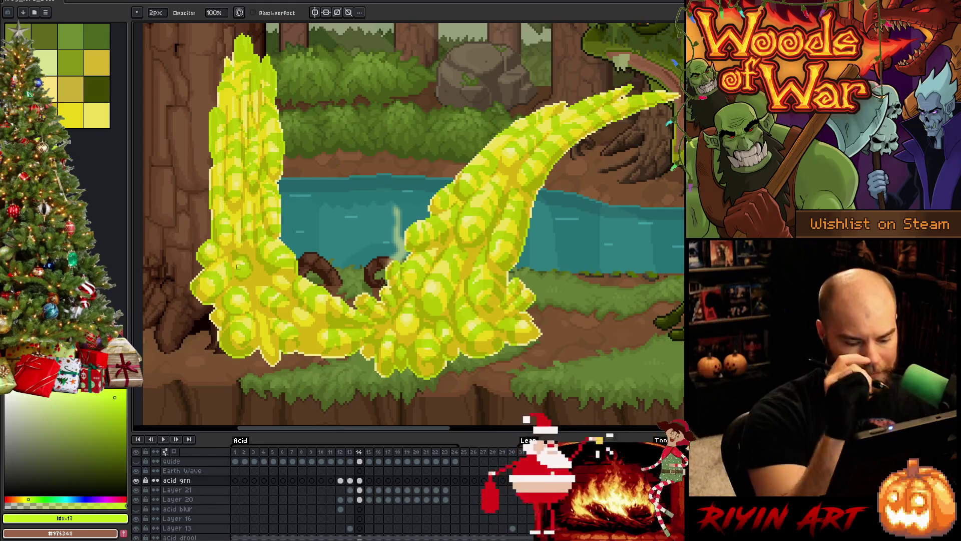
key(Left)
key(Right)
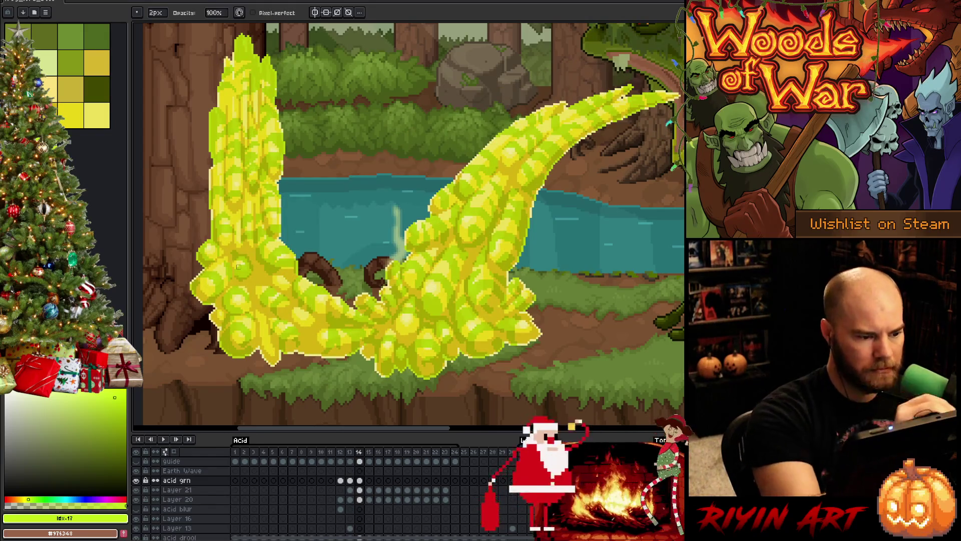
key(Left)
key(Right)
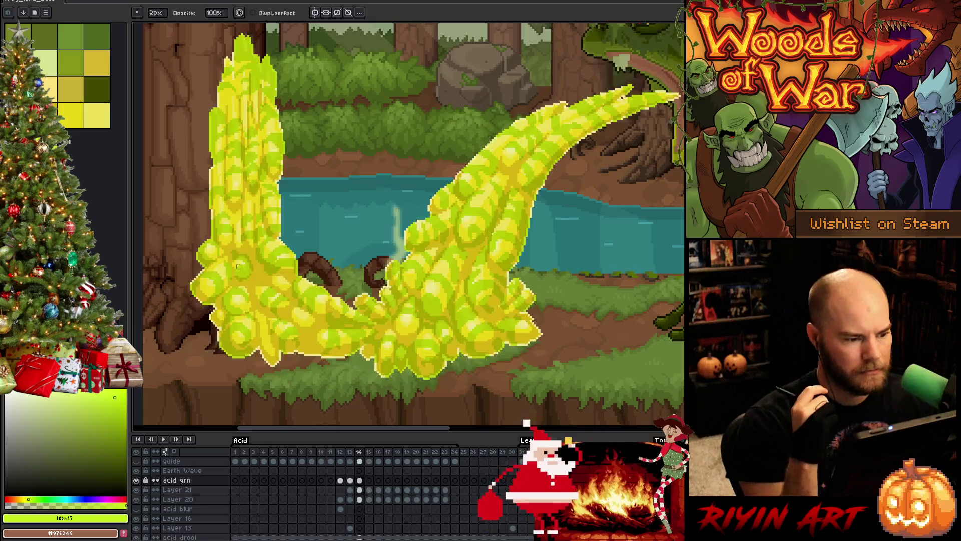
key(Left)
key(Right)
key(e)
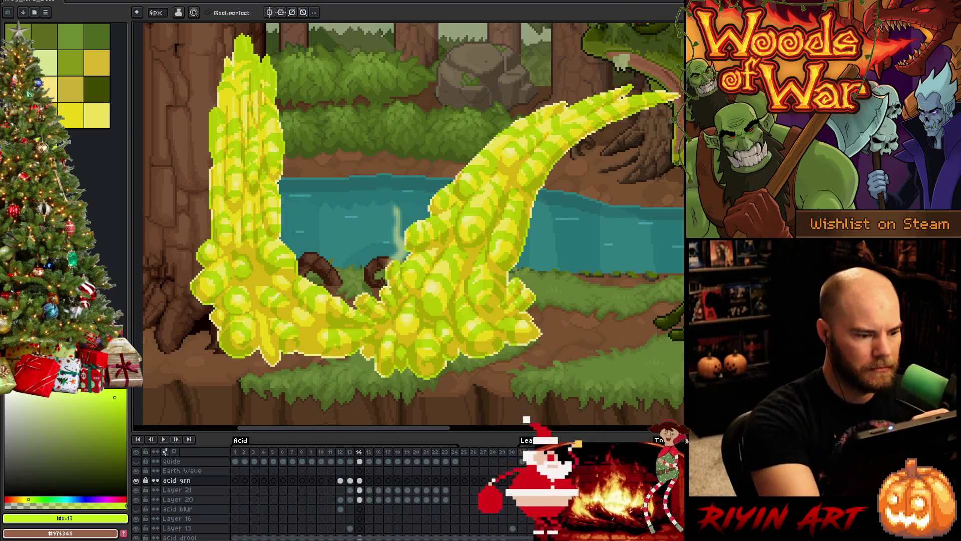
key(b)
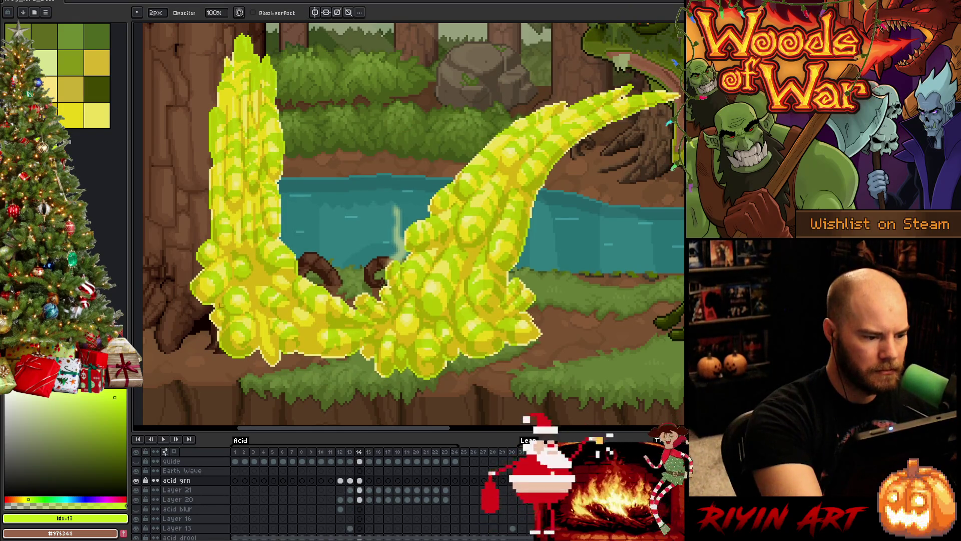
key(e)
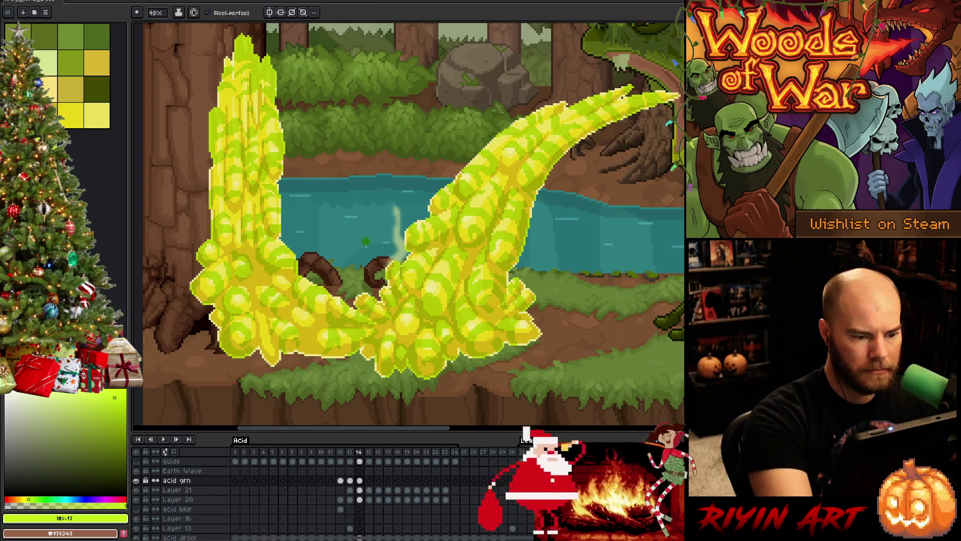
Compare frames 13 through 15, then play the acid animation back for review
key(comma)
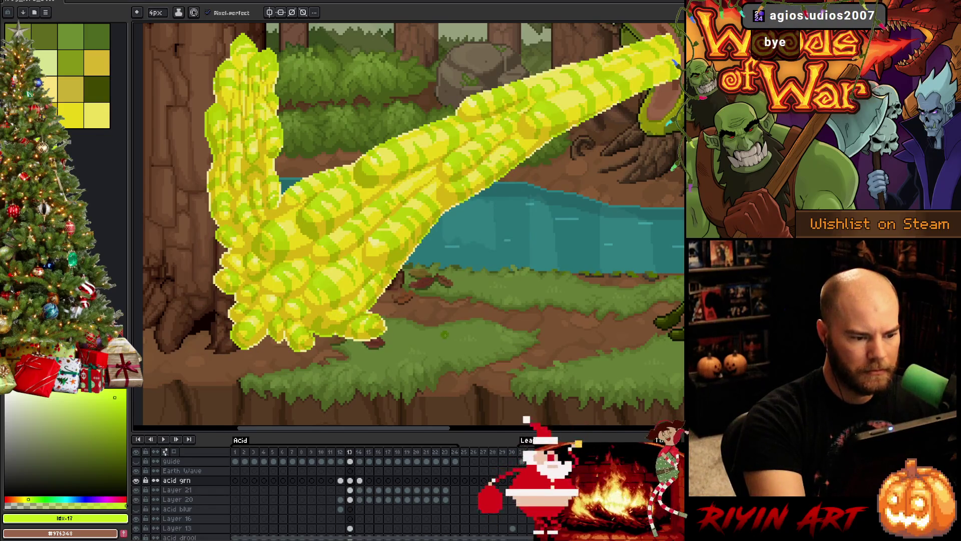
key(b)
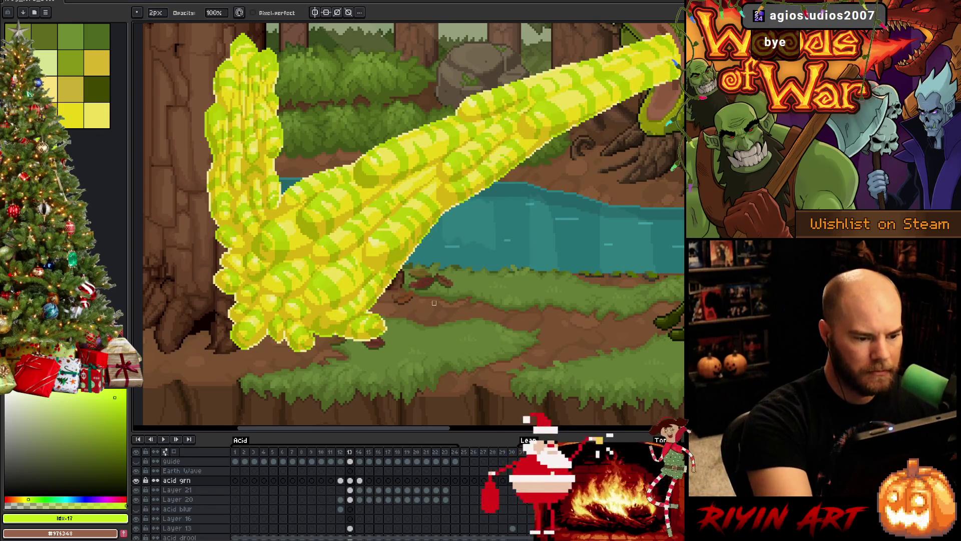
key(period)
key(comma)
key(period)
key(comma)
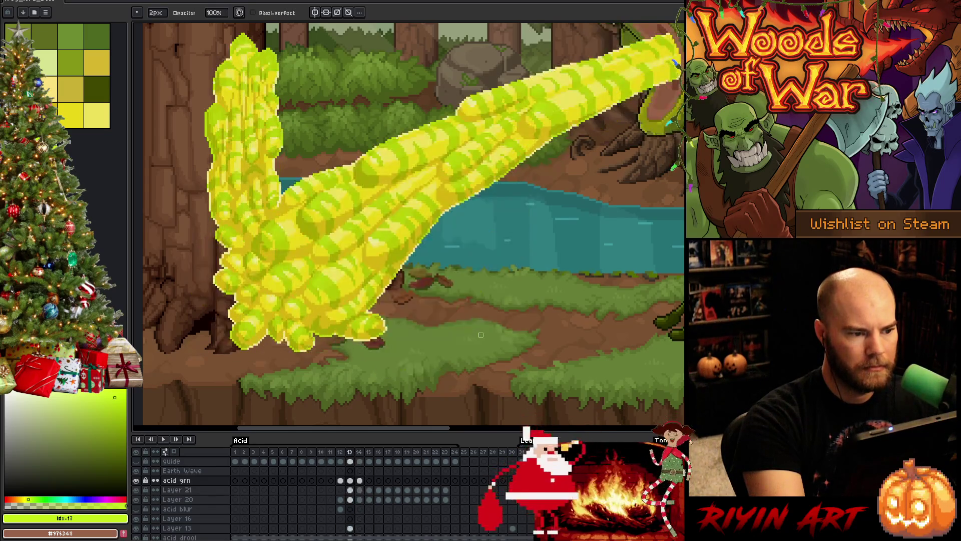
key(period)
key(period)
key(Return)
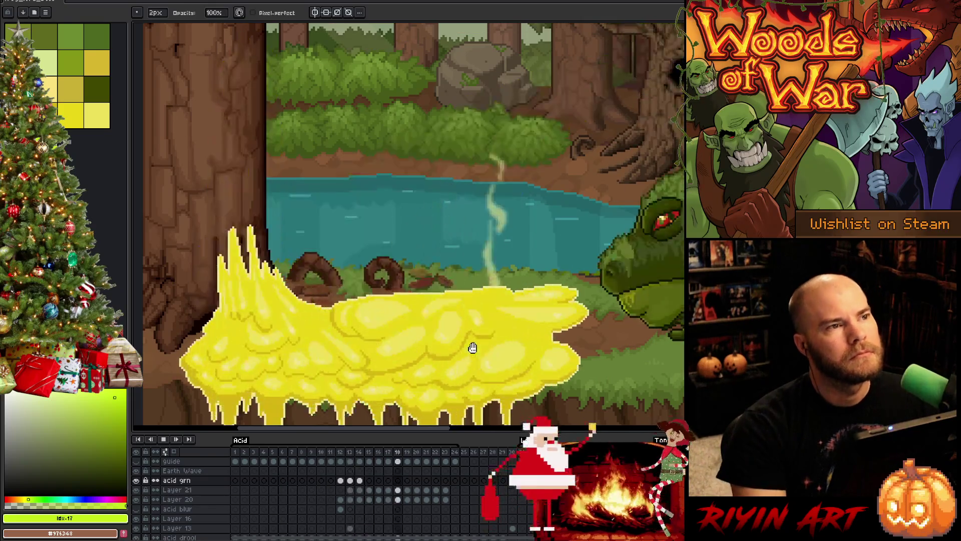
Adjust the view and stop the acid animation playback
scroll(392, 212, down, 5)
scroll(392, 212, up, 3)
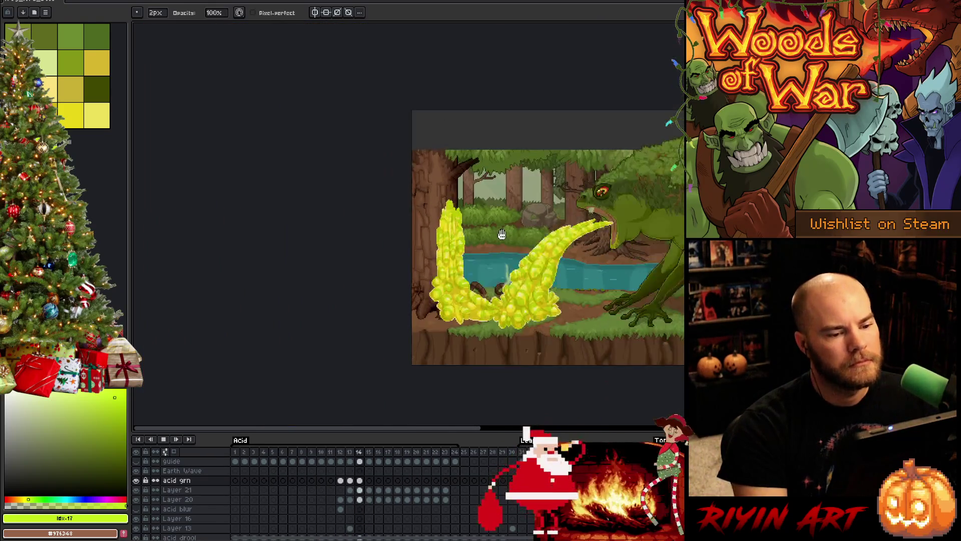
scroll(392, 212, right, 5)
scroll(370, 240, up, 1)
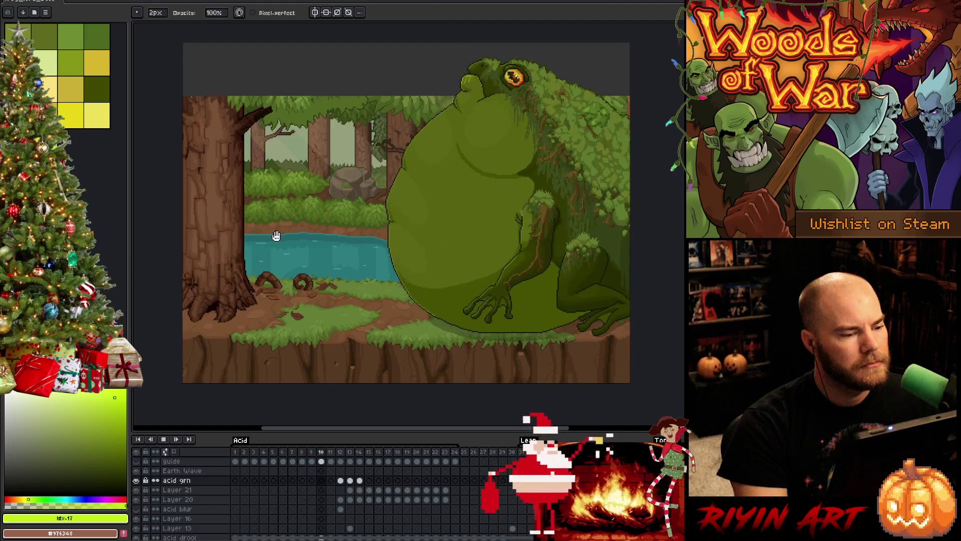
key(Return)
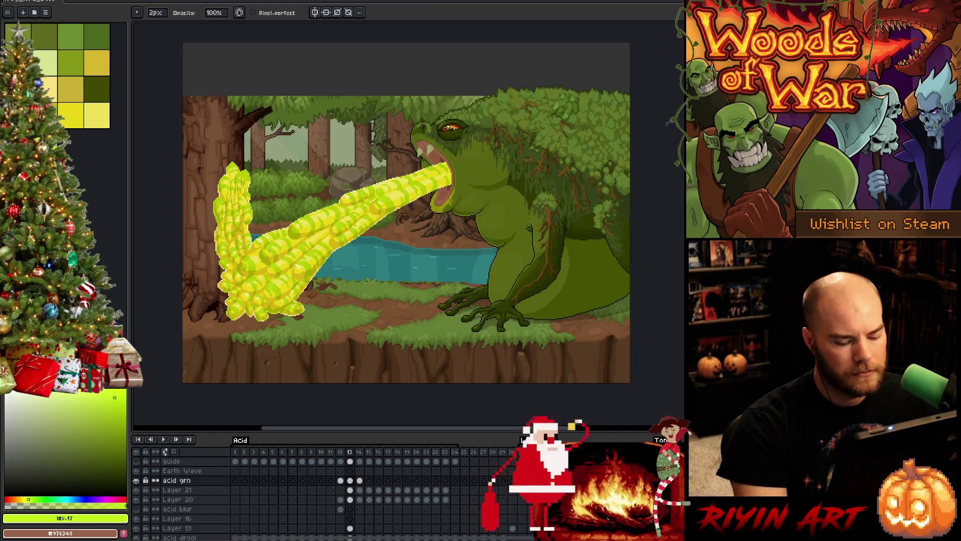
Flip between frames 13, 14 and 15 to compare the acid poses
key(Right)
key(Right)
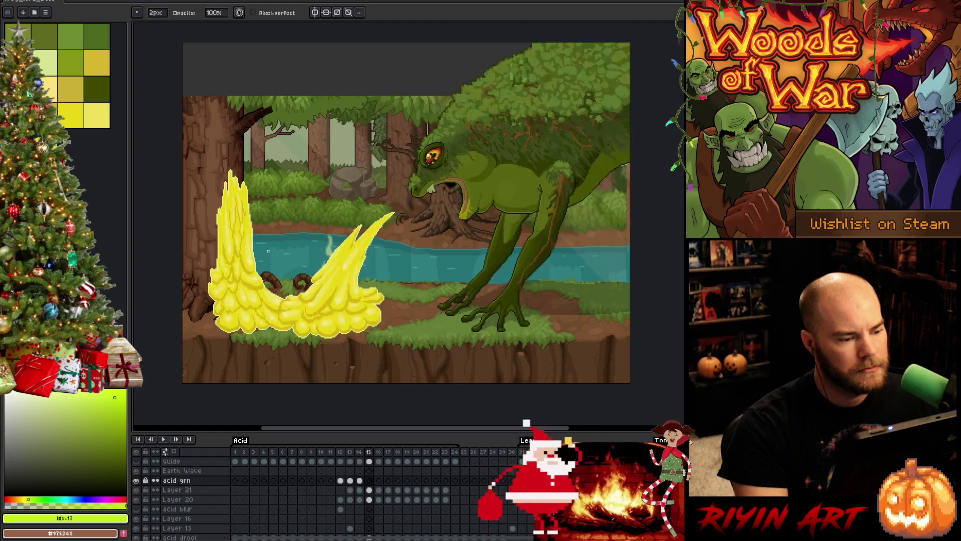
key(Left)
key(Left)
key(Left)
key(Right)
key(Right)
key(Right)
key(Left)
key(Right)
key(Right)
key(Left)
key(Left)
key(Left)
key(Right)
key(Right)
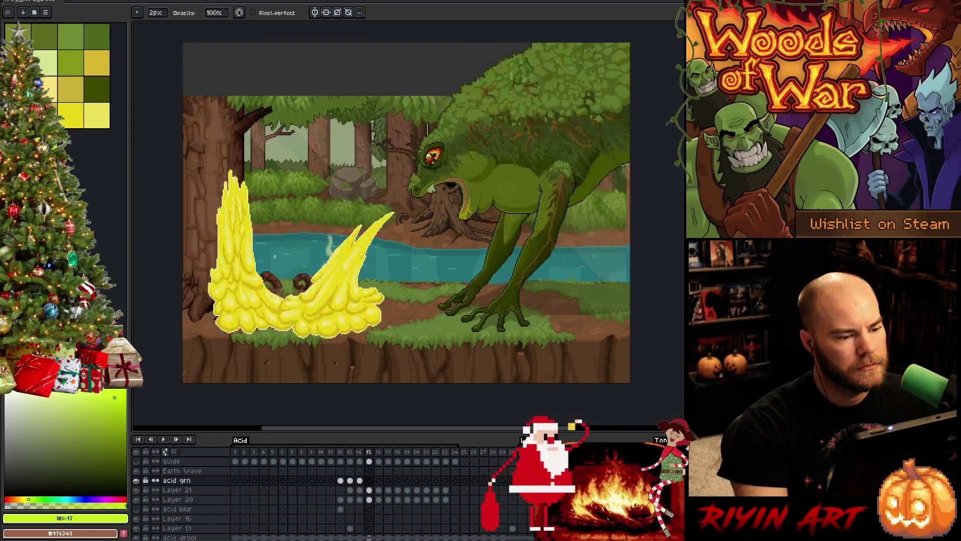
key(Left)
key(Left)
key(Left)
key(Left)
Zoom in and compare frame 14's green streaks with frame 15's plain yellow splashes
key(Right)
key(Right)
key(Right)
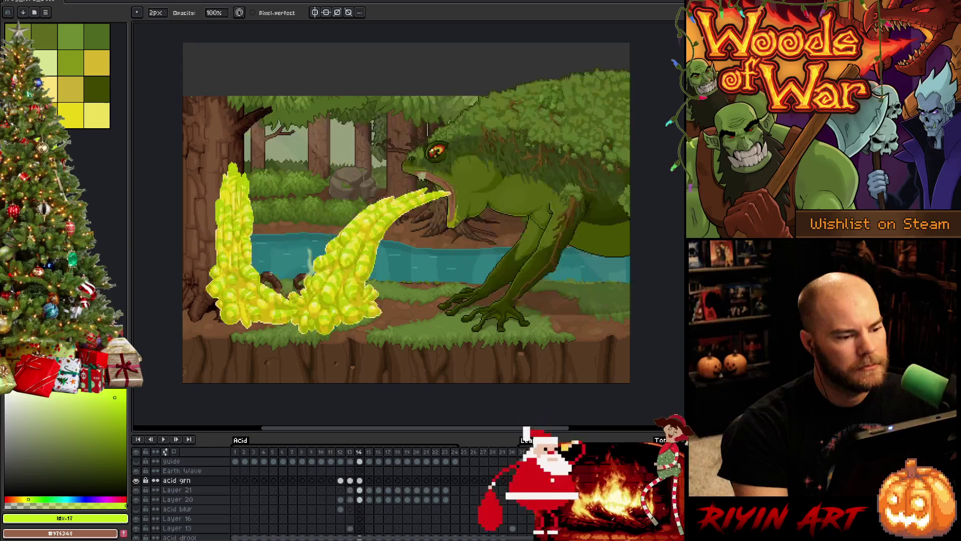
scroll(270, 274, up, 1)
scroll(280, 271, up, 1)
key(Right)
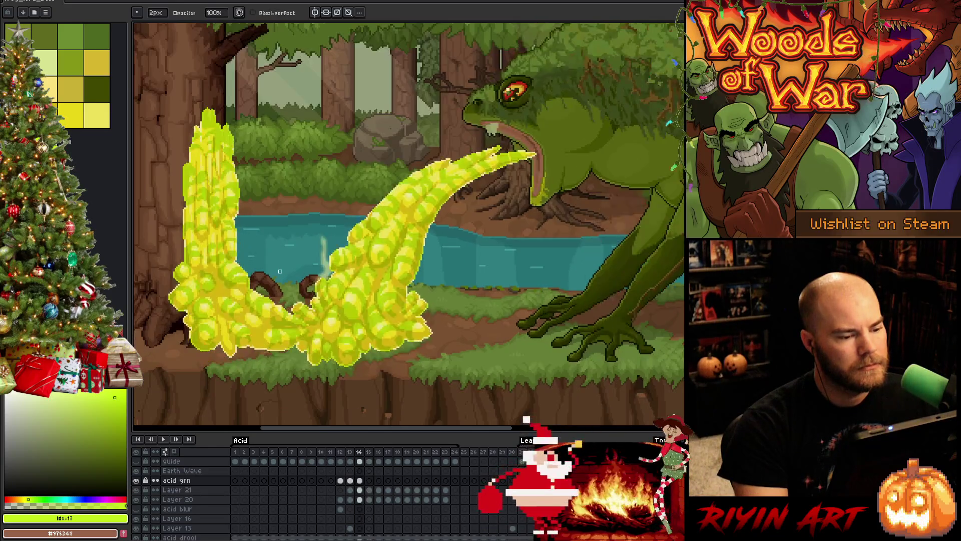
key(Left)
key(Left)
key(Right)
key(Left)
key(Right)
key(Left)
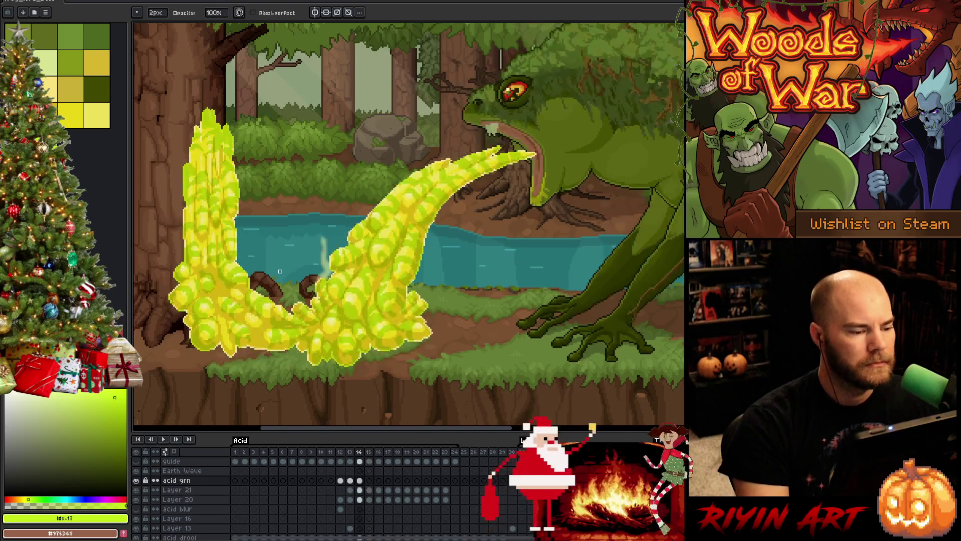
key(Right)
key(Left)
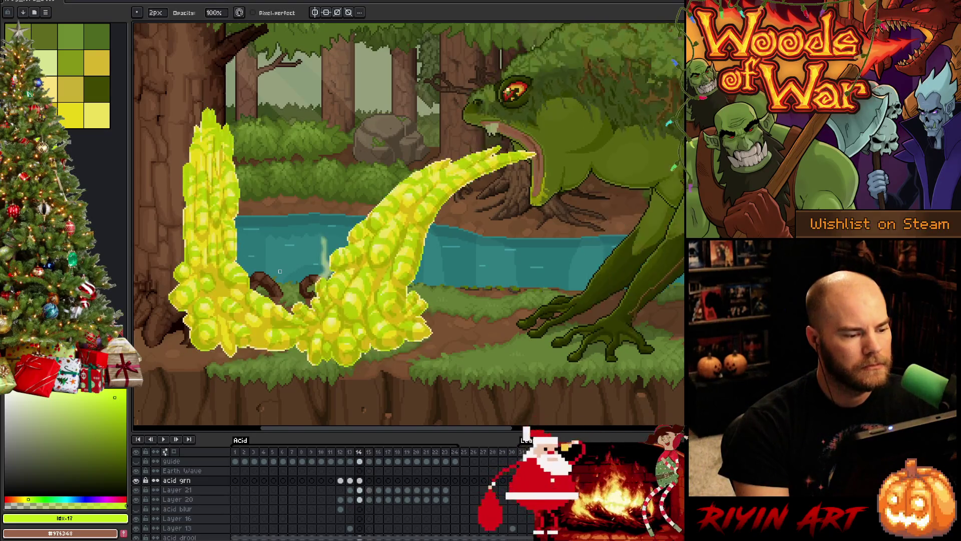
Briefly replay the acid frames and settle back on frame 14
key(Return)
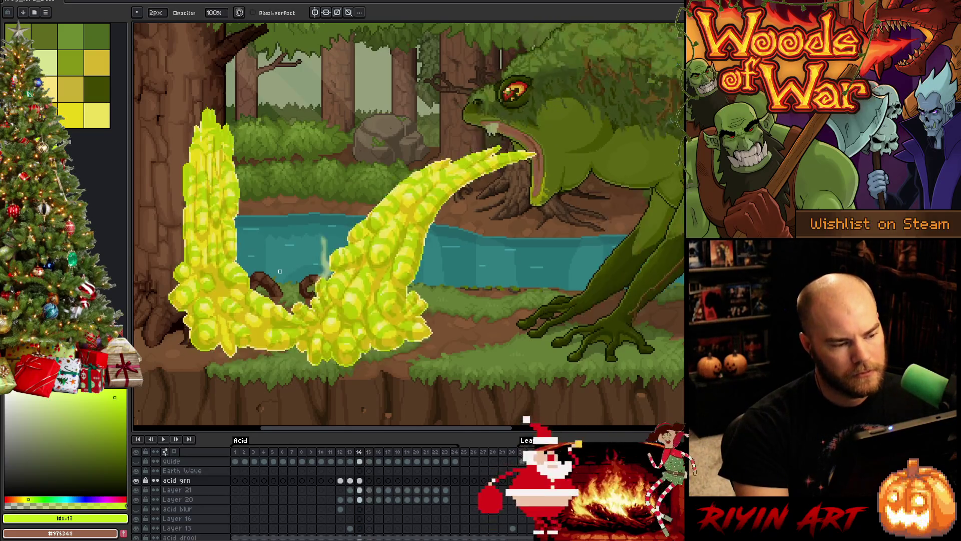
key(Return)
key(Right)
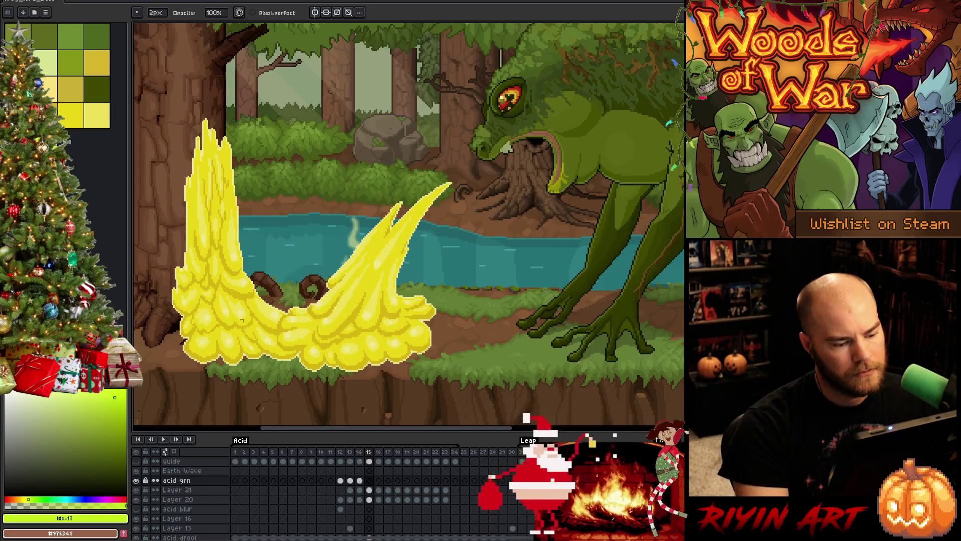
key(Left)
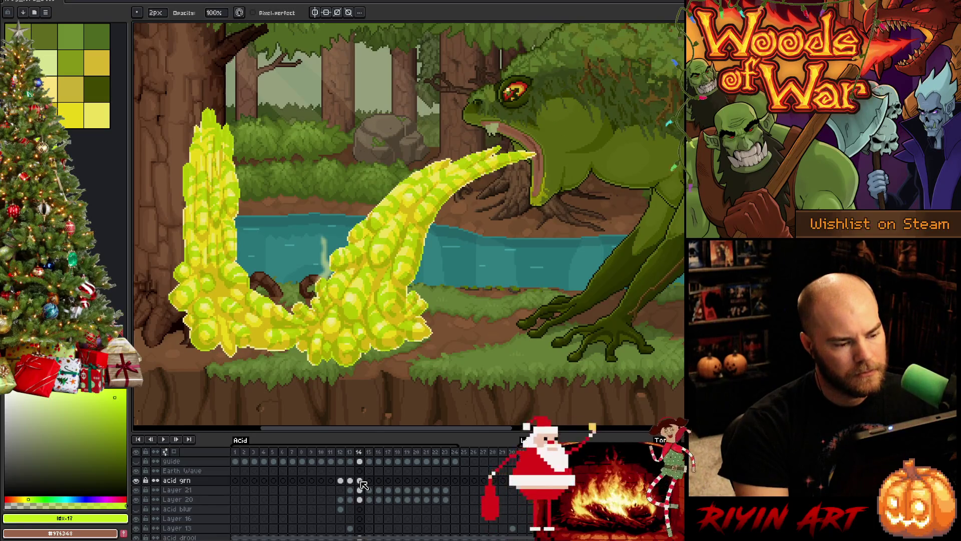
Lasso the left acid column and nudge it downward on frame 15
click(363, 484)
key(ctrl+t)
mouse_move(275, 296)
mouse_down()
mouse_move(210, 373)
mouse_move(220, 64)
mouse_move(250, 103)
mouse_up()
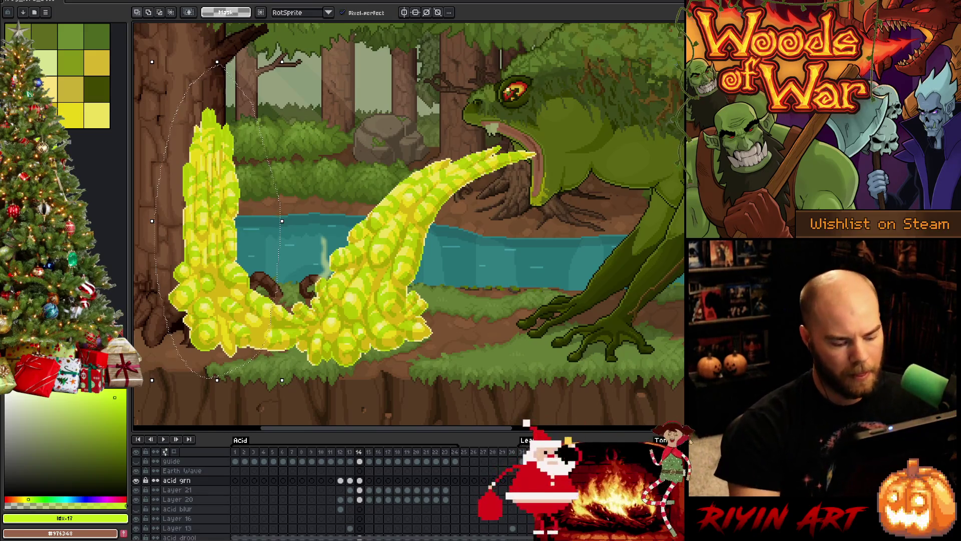
key(Right)
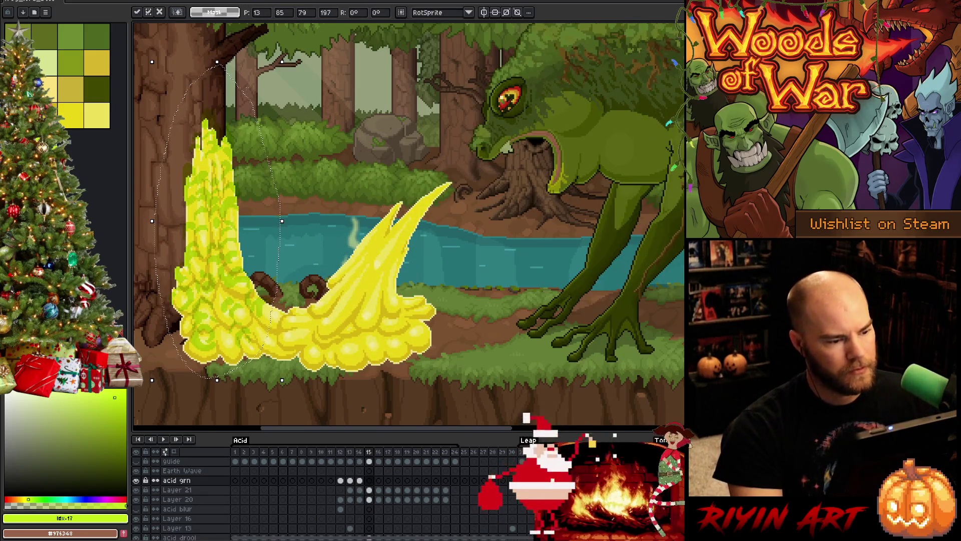
key(Down)
key(Down)
key(Down)
key(Down)
key(Down)
key(Down)
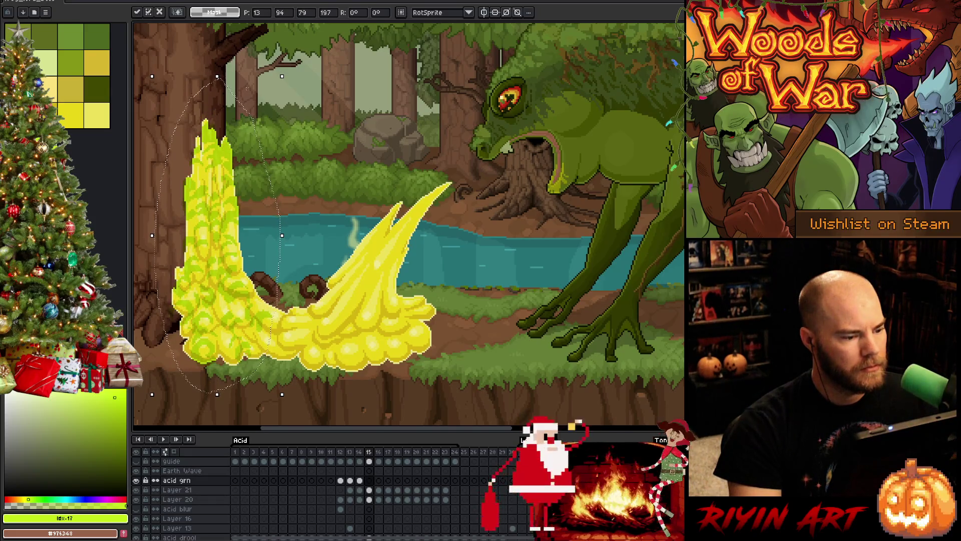
key(Left)
key(Right)
Check the shifted column against frame 14, then deselect
key(Left)
key(Right)
key(Left)
key(Right)
key(Left)
key(Right)
key(ctrl+d)
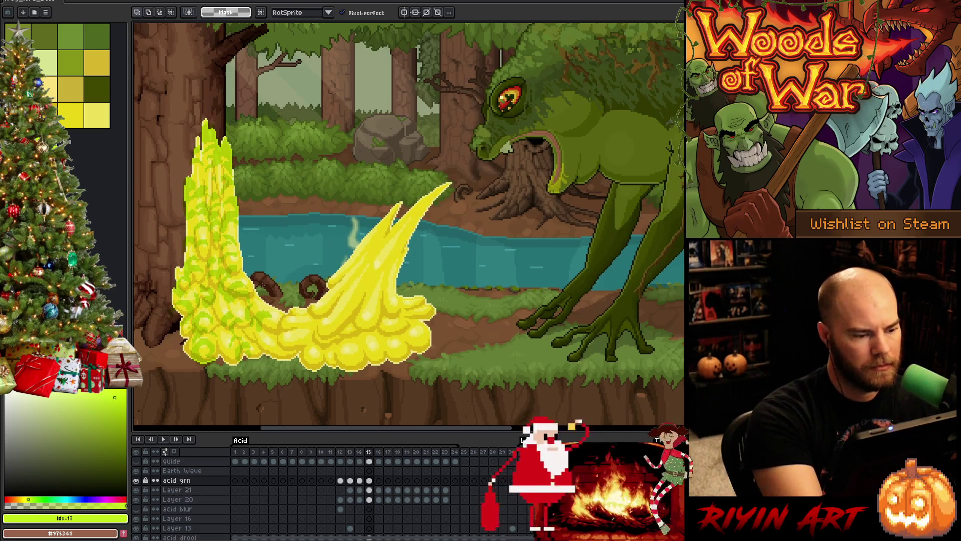
Select and shift further acid chunks so the pile joins at its base
mouse_move(266, 283)
mouse_down()
mouse_move(220, 276)
mouse_move(242, 268)
mouse_move(245, 330)
mouse_move(273, 321)
mouse_up()
click(250, 296)
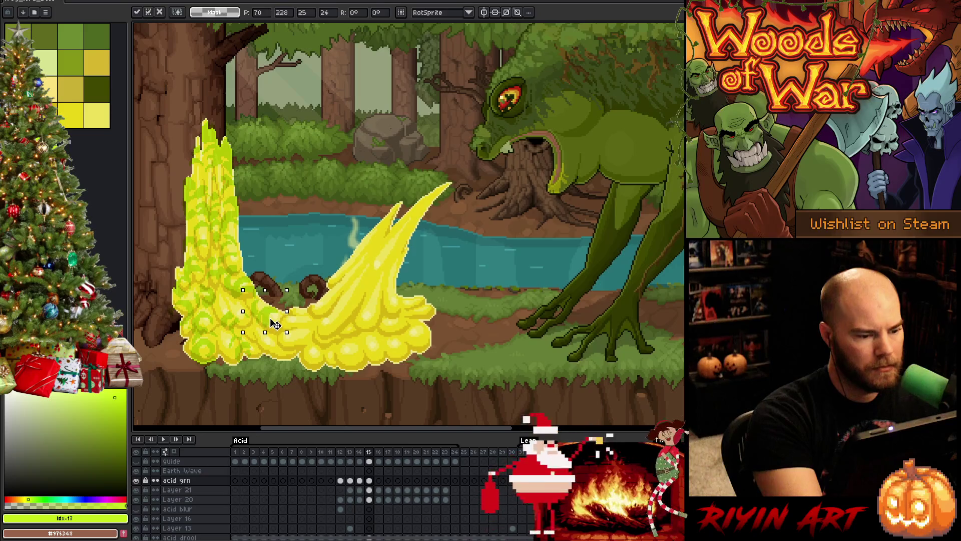
key(Return)
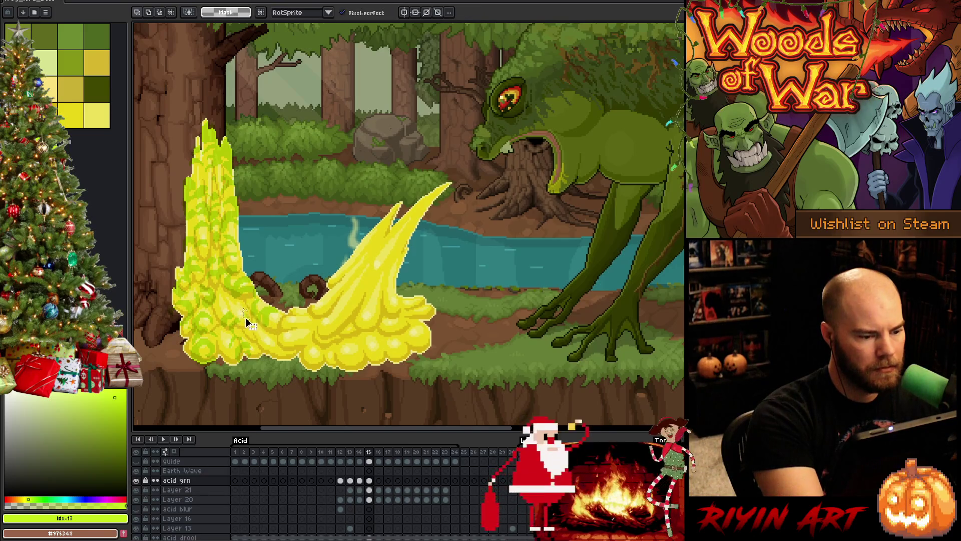
drag(244, 308, 252, 320)
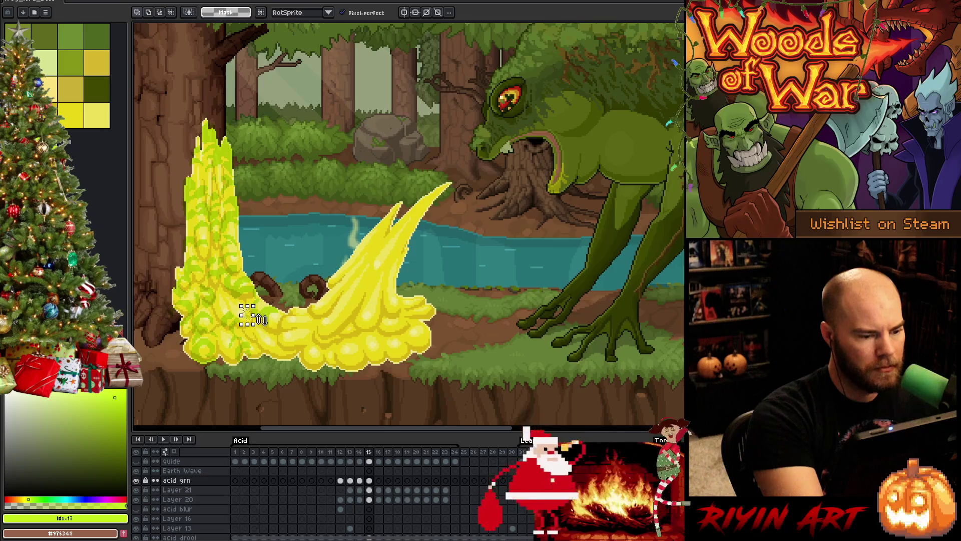
mouse_move(252, 370)
mouse_down()
mouse_move(254, 334)
mouse_move(216, 331)
mouse_move(253, 328)
mouse_move(225, 328)
mouse_move(250, 325)
mouse_move(235, 325)
mouse_up()
key(Return)
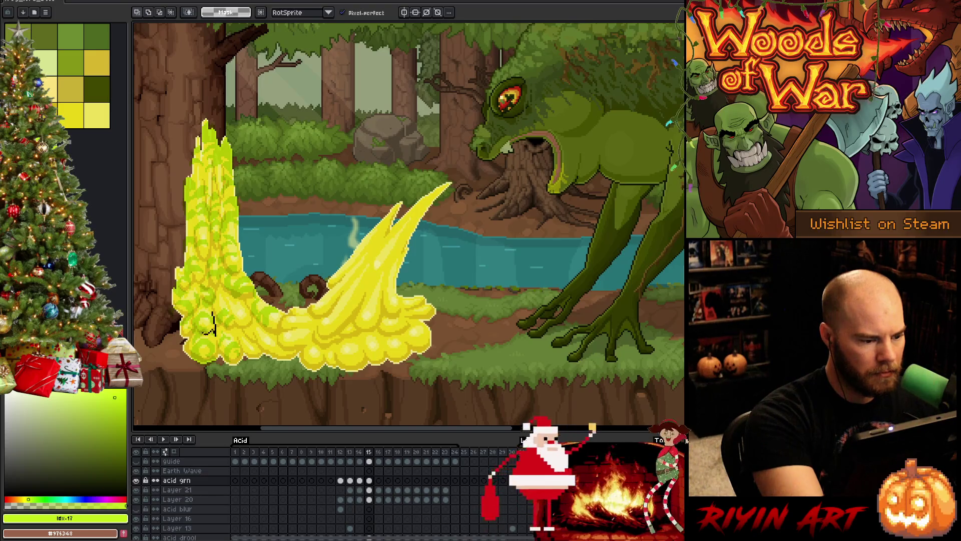
Reposition the lower-left acid blob and commit the transform
mouse_move(192, 326)
mouse_down()
mouse_move(220, 307)
mouse_move(229, 335)
mouse_move(187, 320)
mouse_move(210, 309)
mouse_up()
key(ctrl+t)
key(Return)
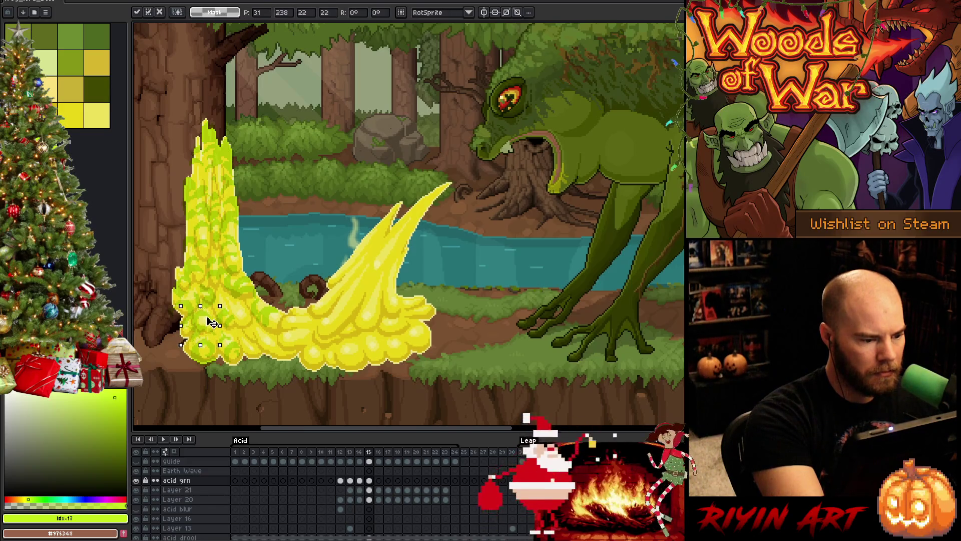
key(b)
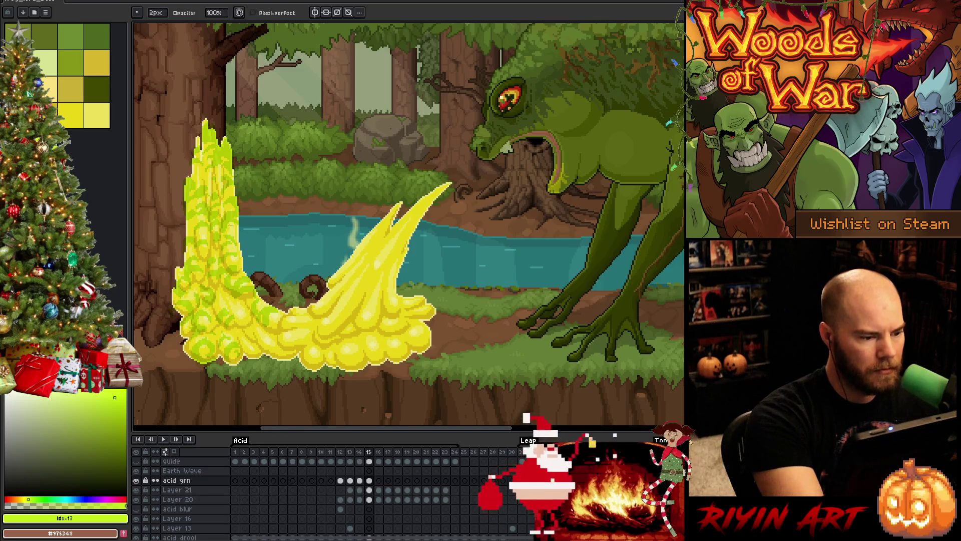
Rectangle-select and move a patch at the acid column's left edge, then deselect
key(m)
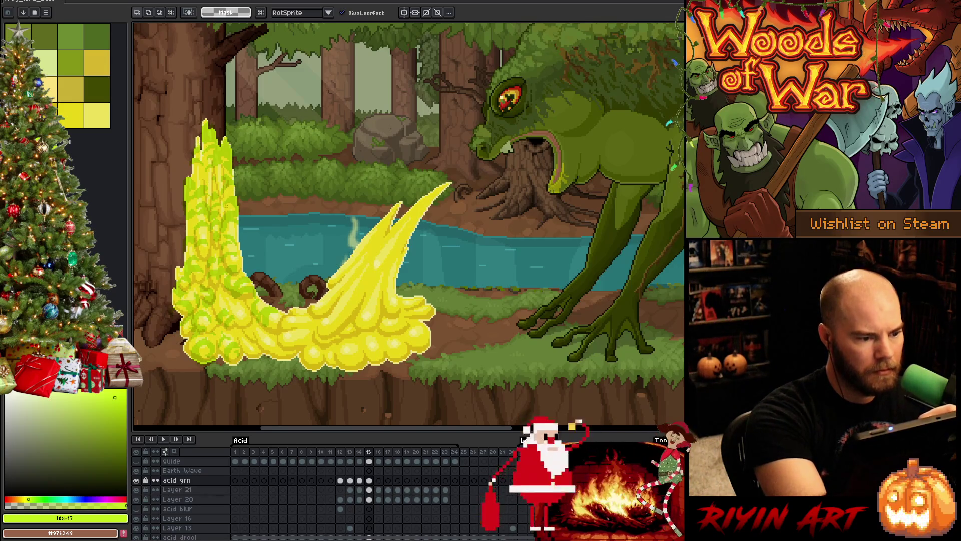
key(b)
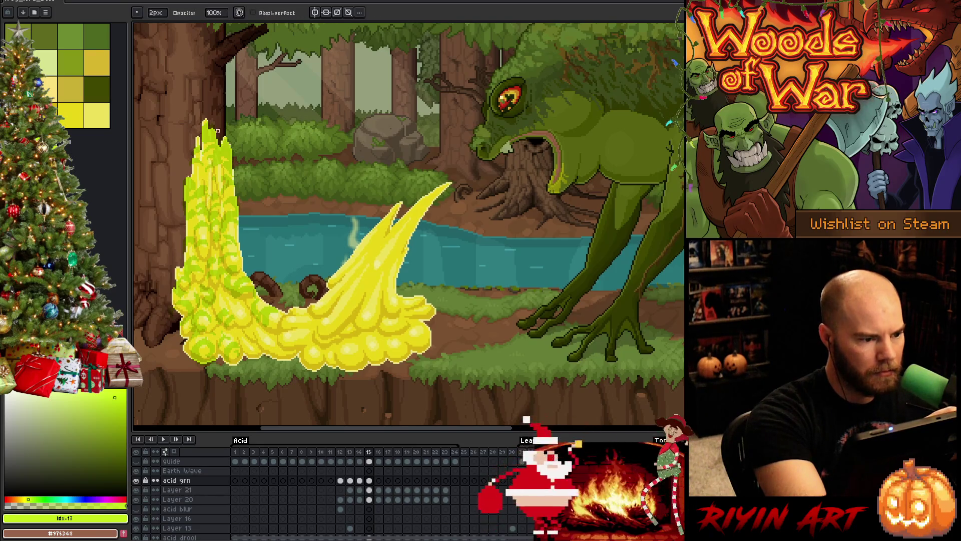
key(m)
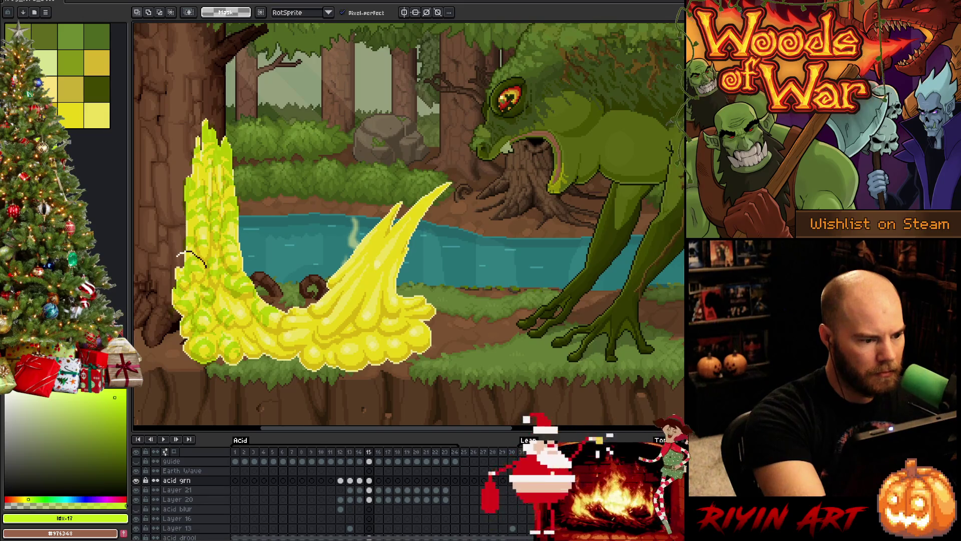
mouse_move(166, 244)
mouse_down()
mouse_move(210, 288)
mouse_move(198, 270)
mouse_up()
key(ctrl+d)
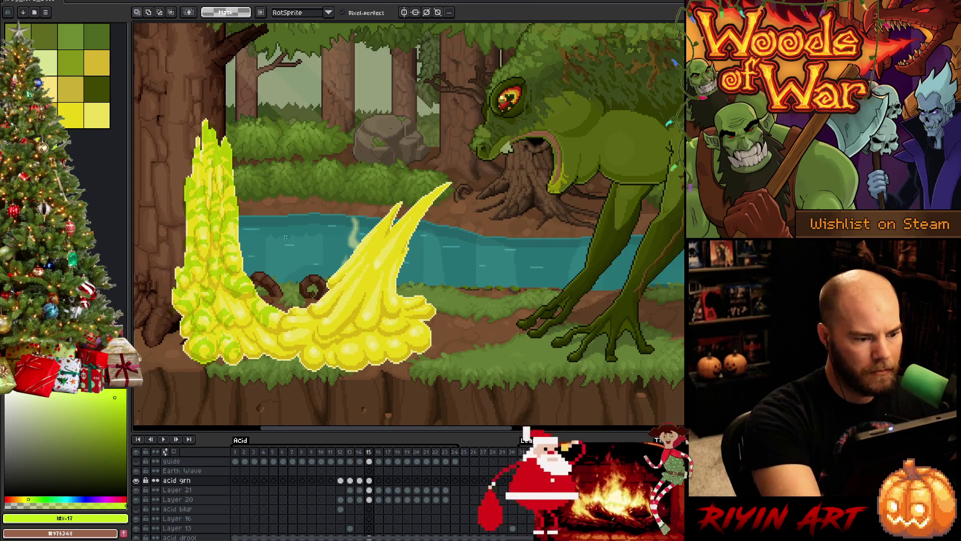
Review neighbouring frames and land on frame 15 of the acid grn layer with the Eraser ready
key(e)
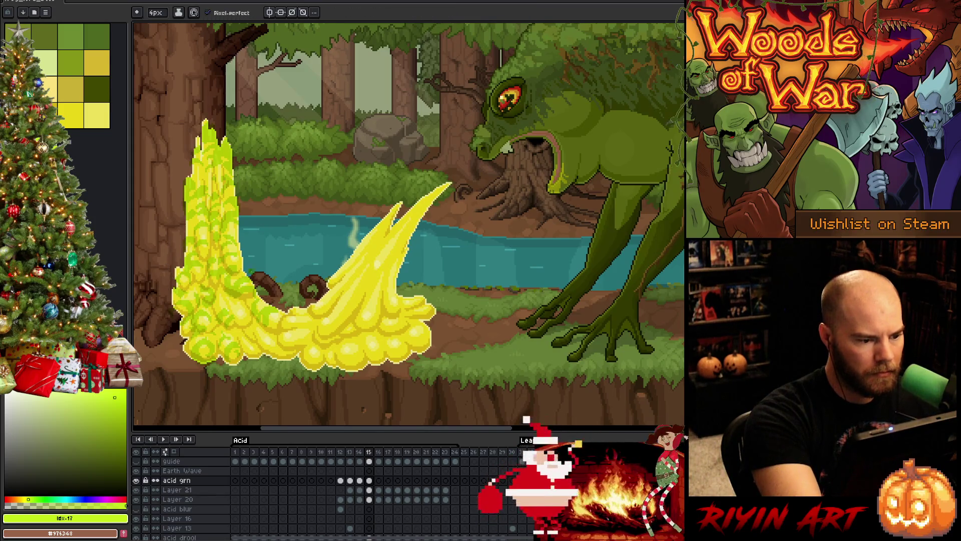
key(b)
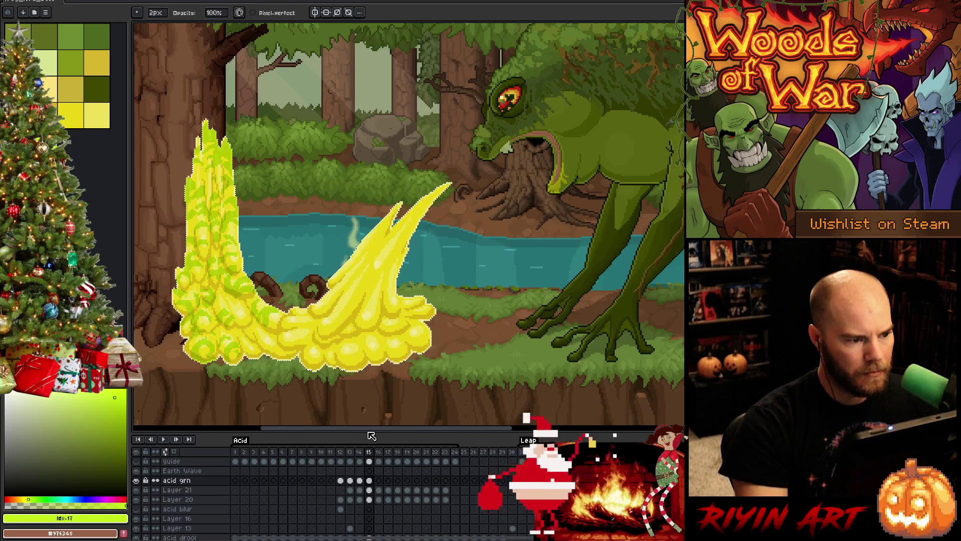
key(Right)
key(Right)
key(Left)
key(Left)
key(Left)
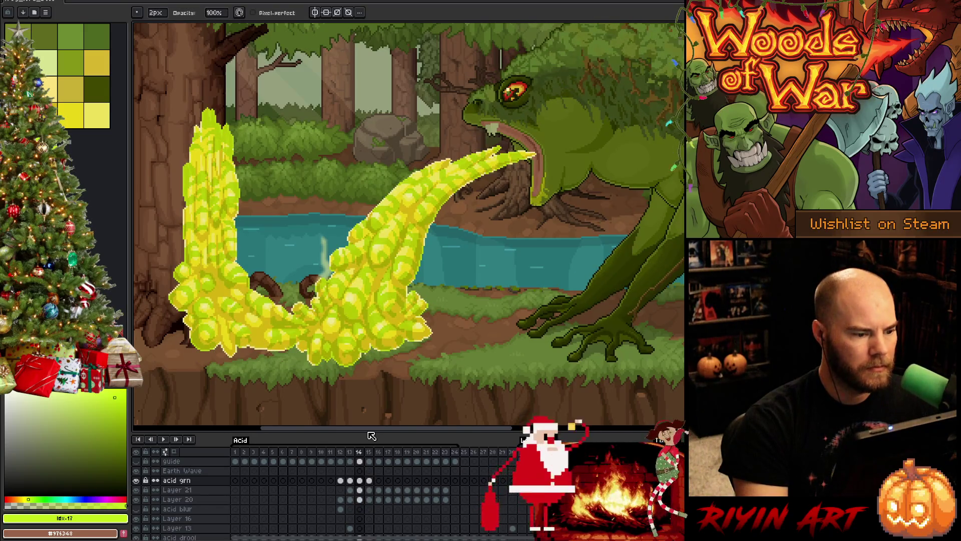
key(Right)
key(b)
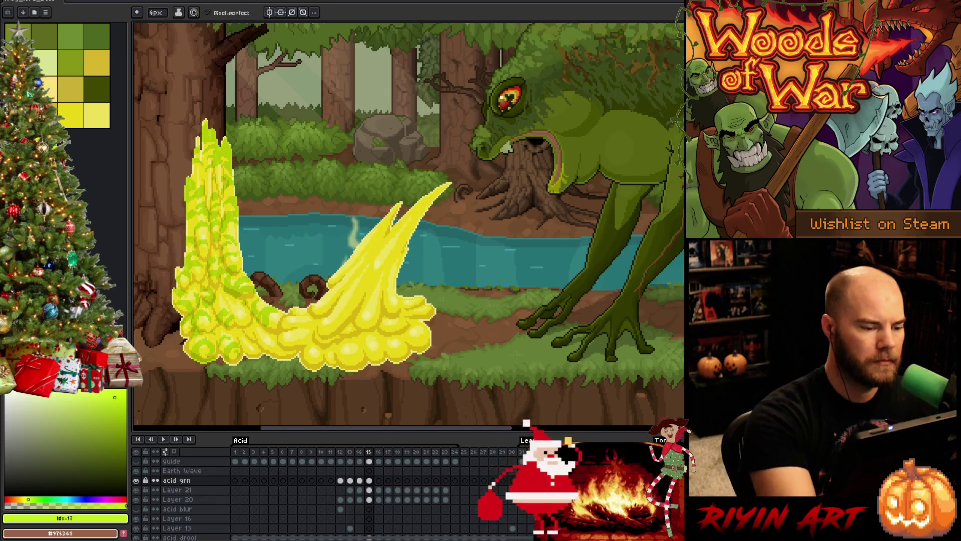
key(e)
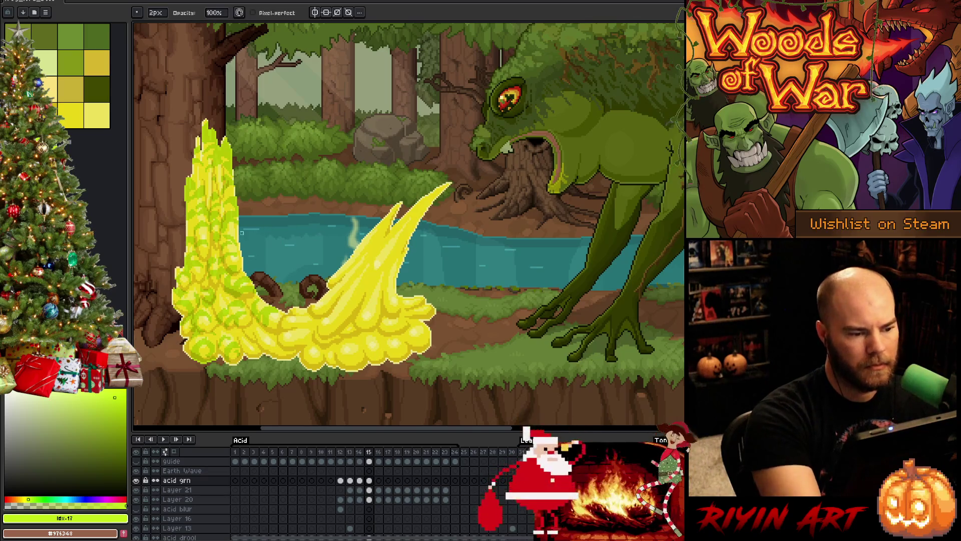
Select the acid grn cel on frame 15
key(b)
key(e)
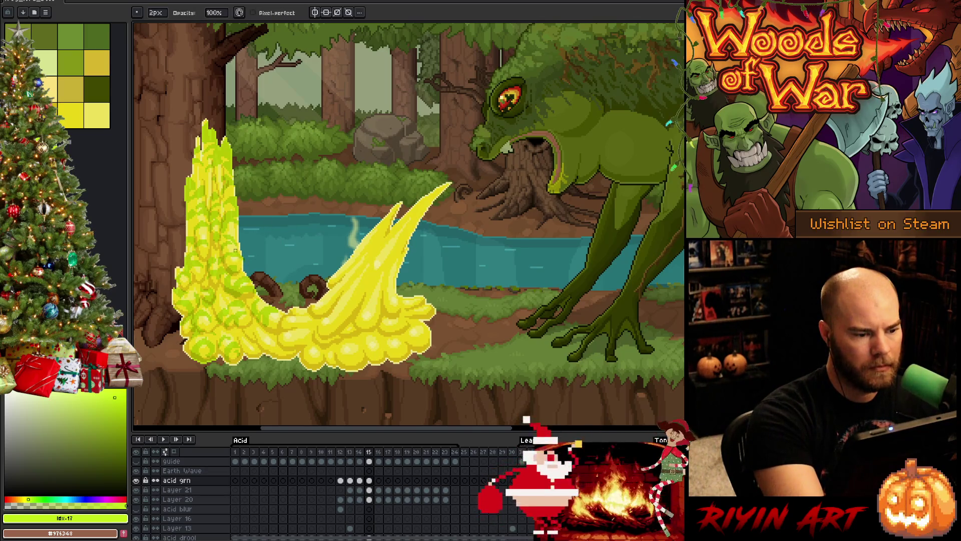
key(b)
key(e)
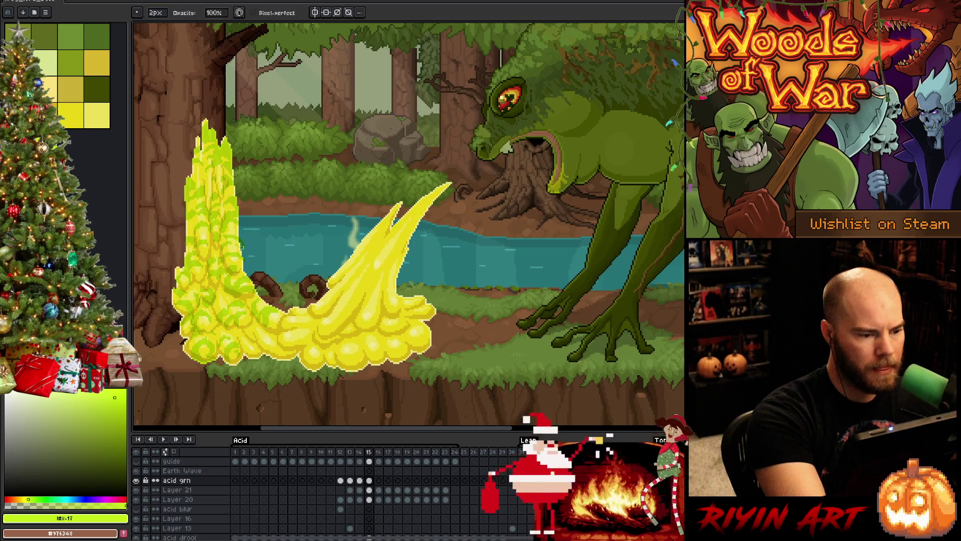
key(v)
click(369, 480)
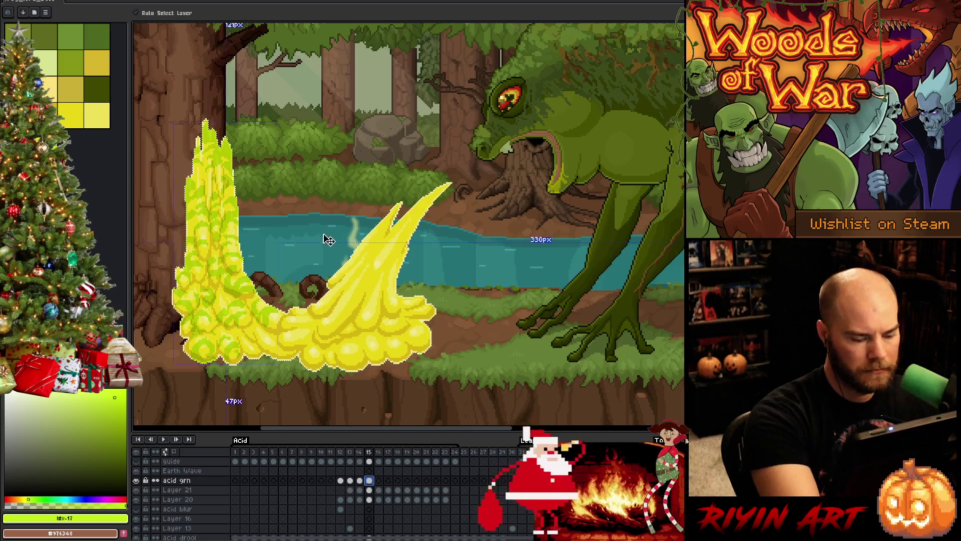
Touch up the acid shading on frame 15, alternating Pencil and Eraser
key(e)
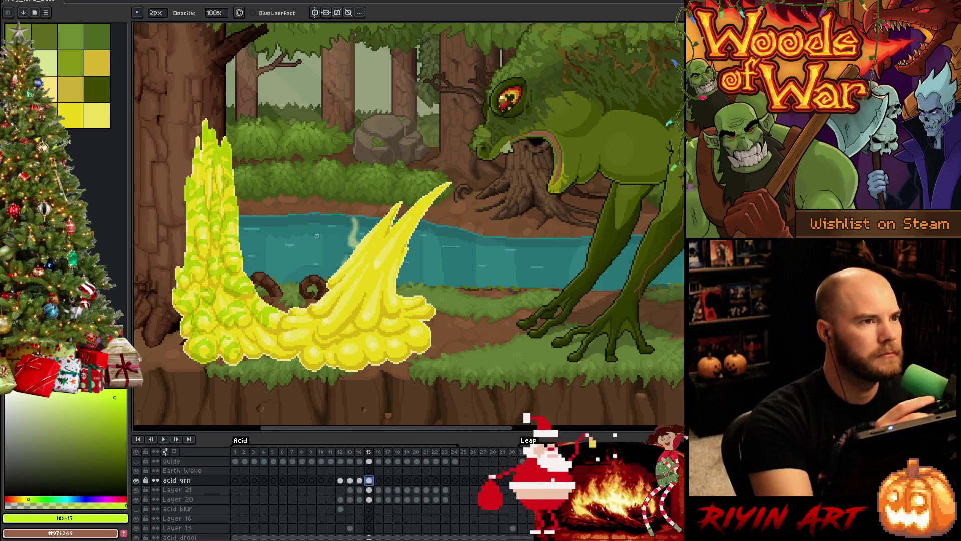
key(b)
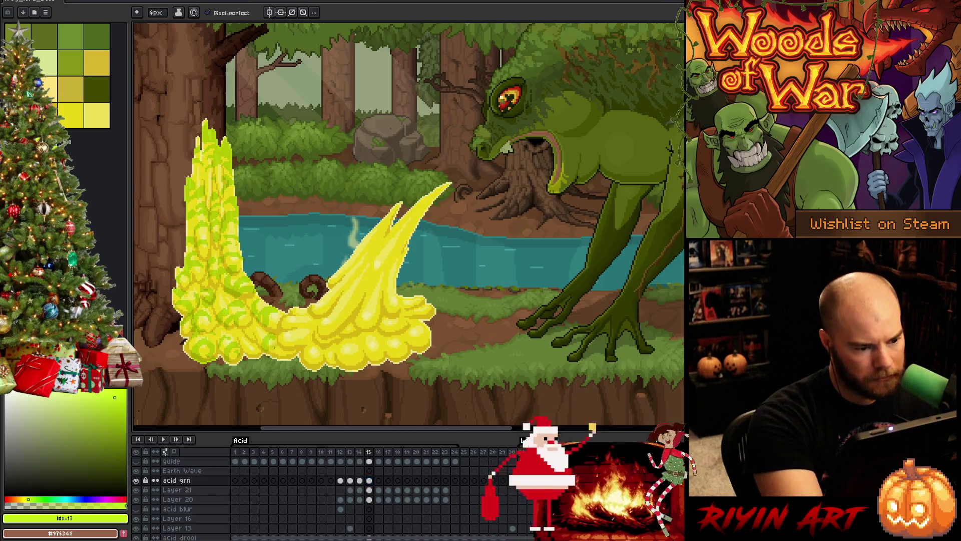
key(e)
key(b)
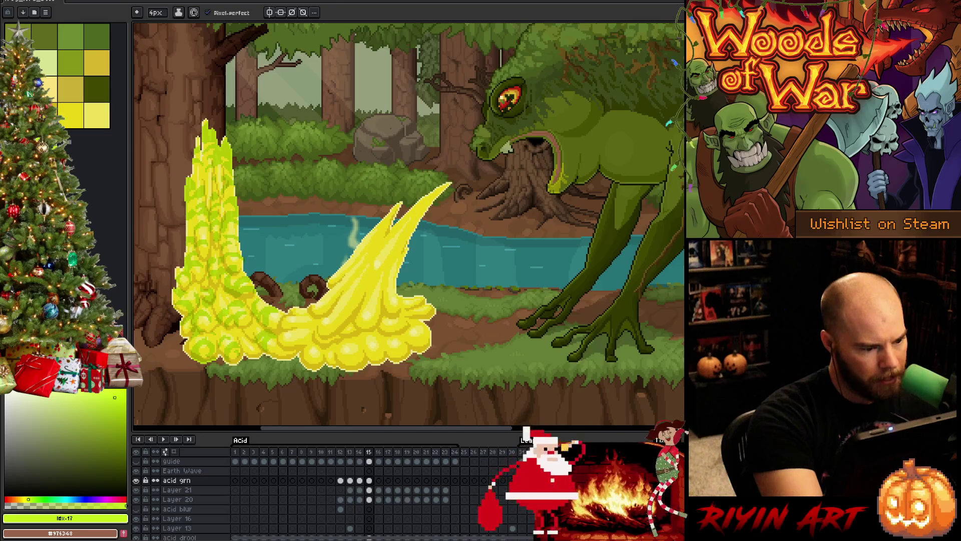
key(e)
key(b)
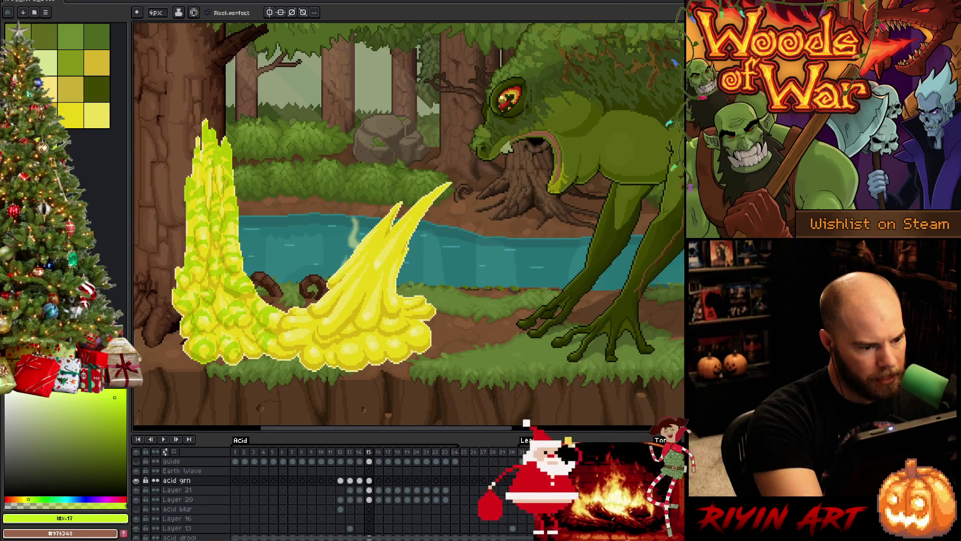
key(e)
key(b)
key(e)
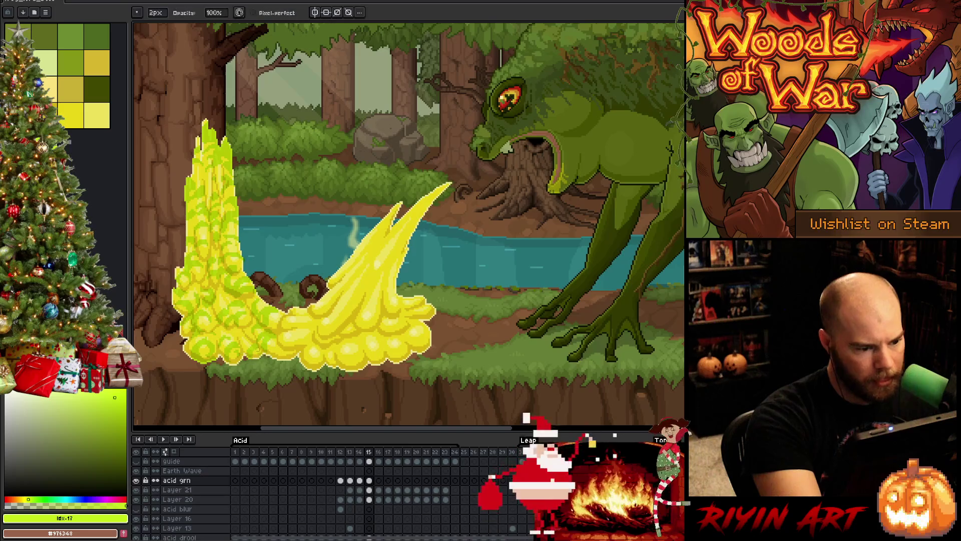
key(b)
key(e)
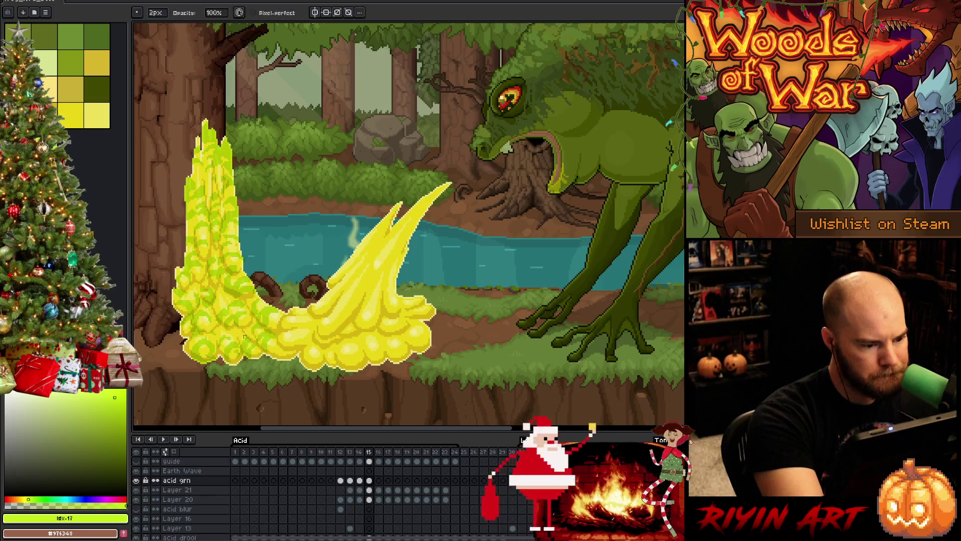
key(b)
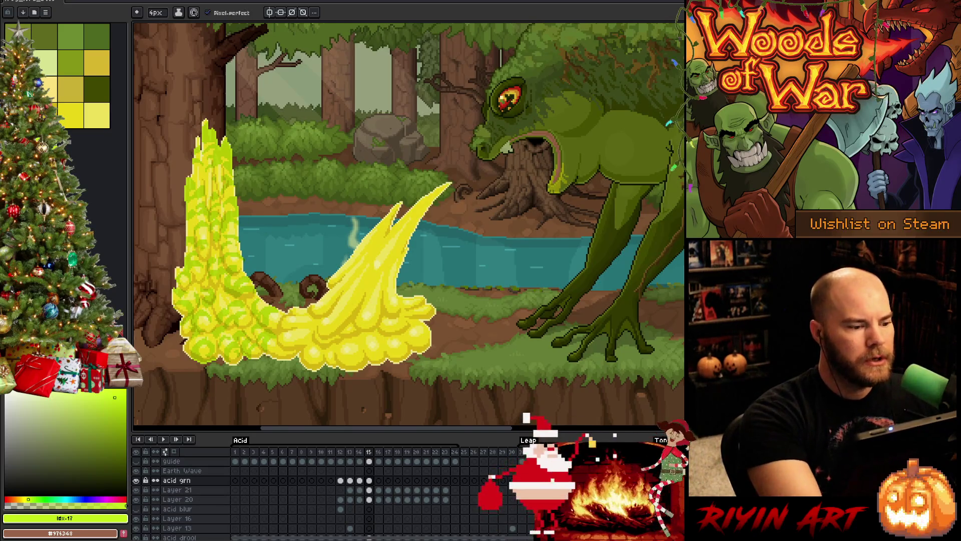
key(e)
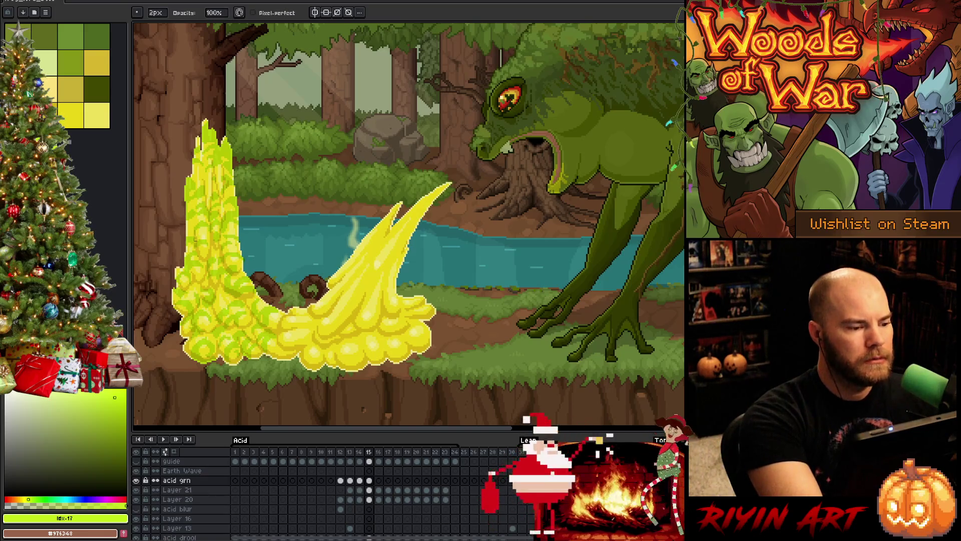
Check against frame 14, then paint darker green streaks on the right splash, undoing the last
key(b)
key(comma)
key(period)
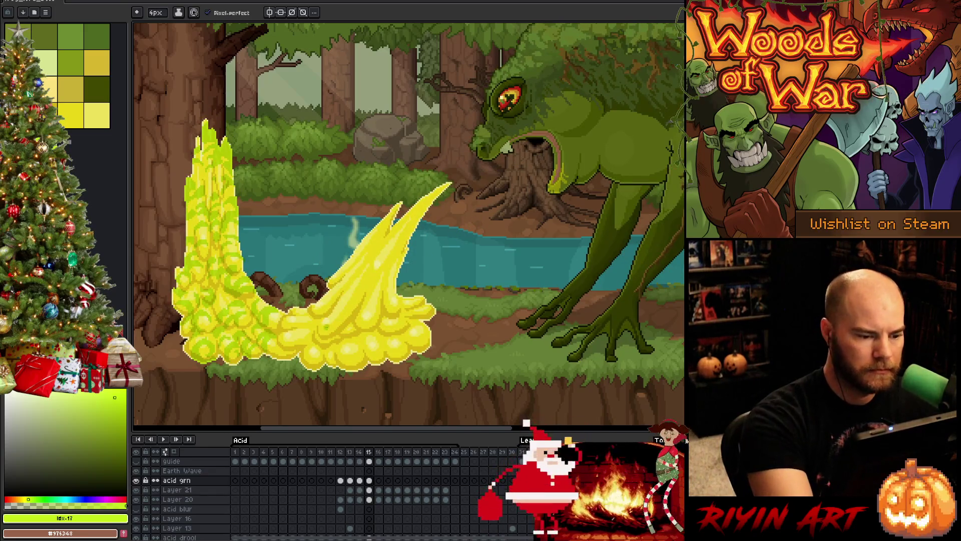
drag(327, 326, 321, 337)
mouse_move(333, 299)
mouse_down()
mouse_move(326, 335)
mouse_move(337, 331)
mouse_up()
key(ctrl+z)
key(ctrl+z)
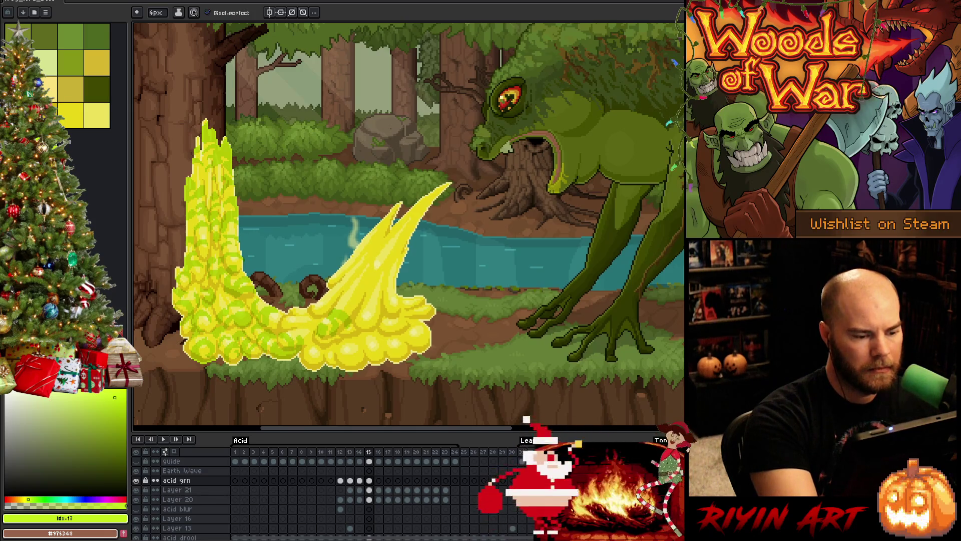
Paint green shading blobs on the lower acid pool, trimming strays with the Eraser
key(e)
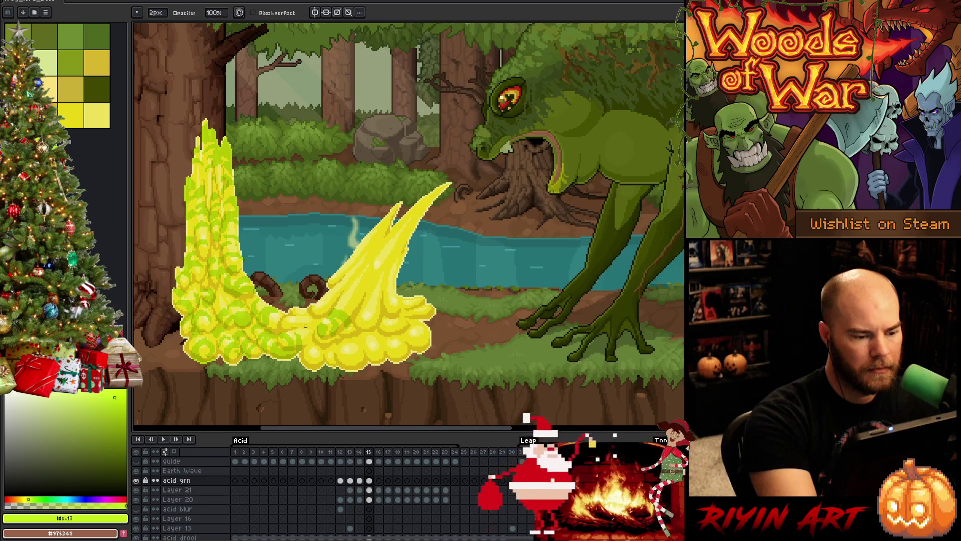
key(b)
key(e)
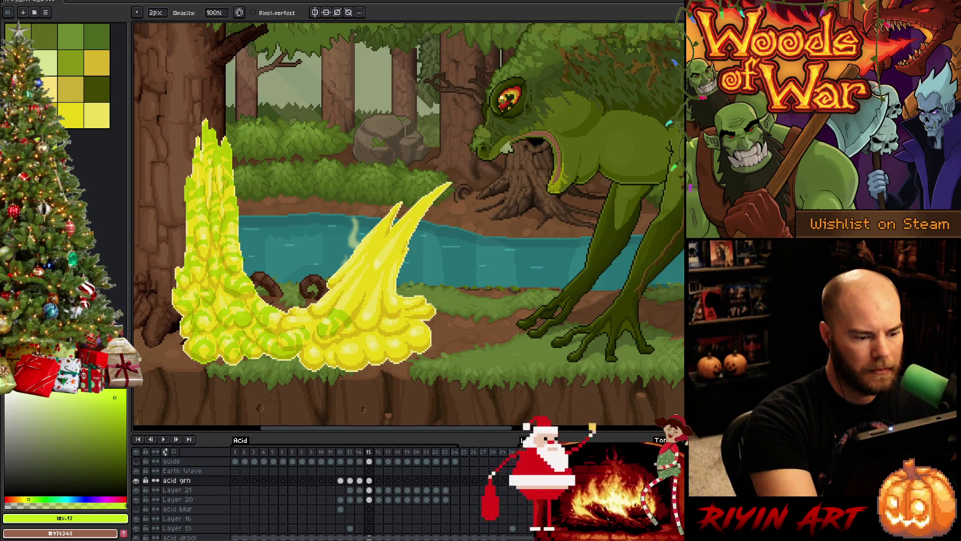
key(b)
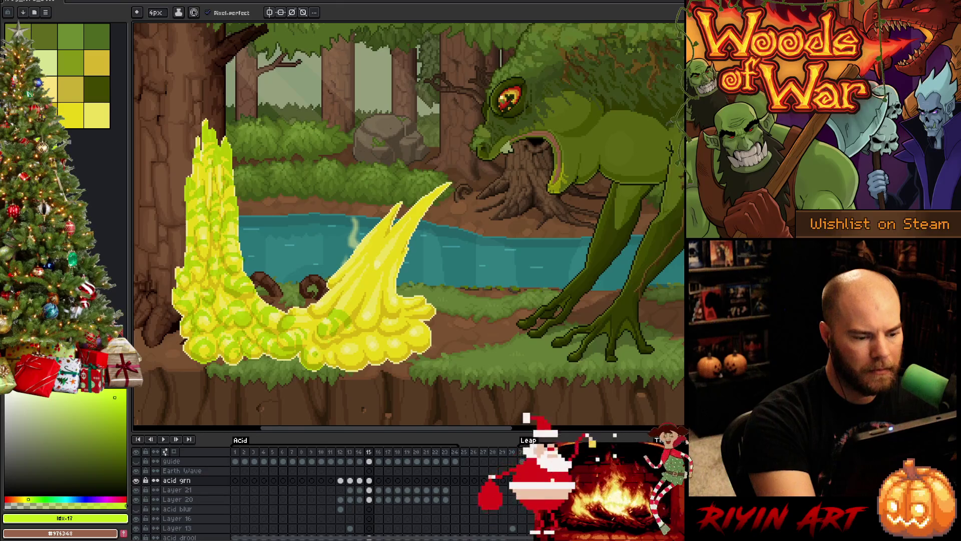
key(e)
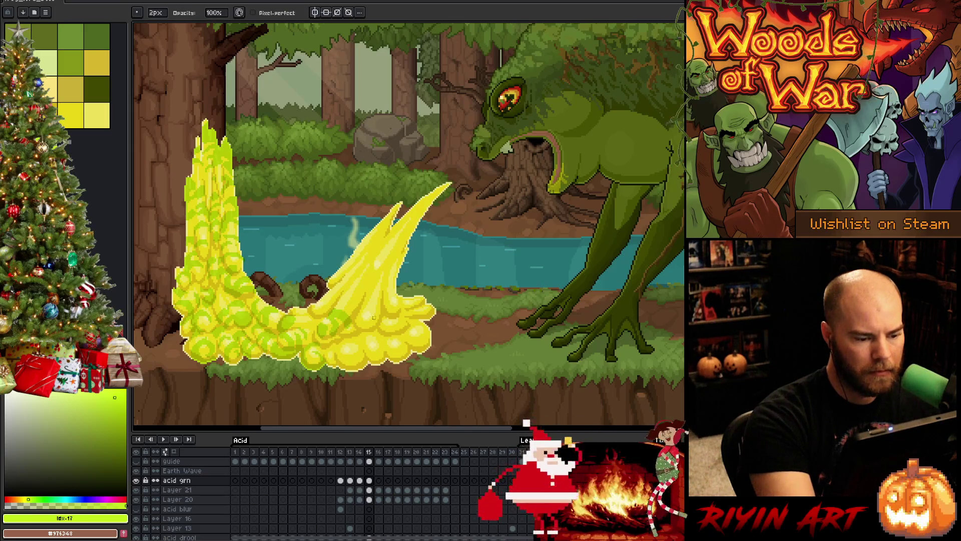
key(b)
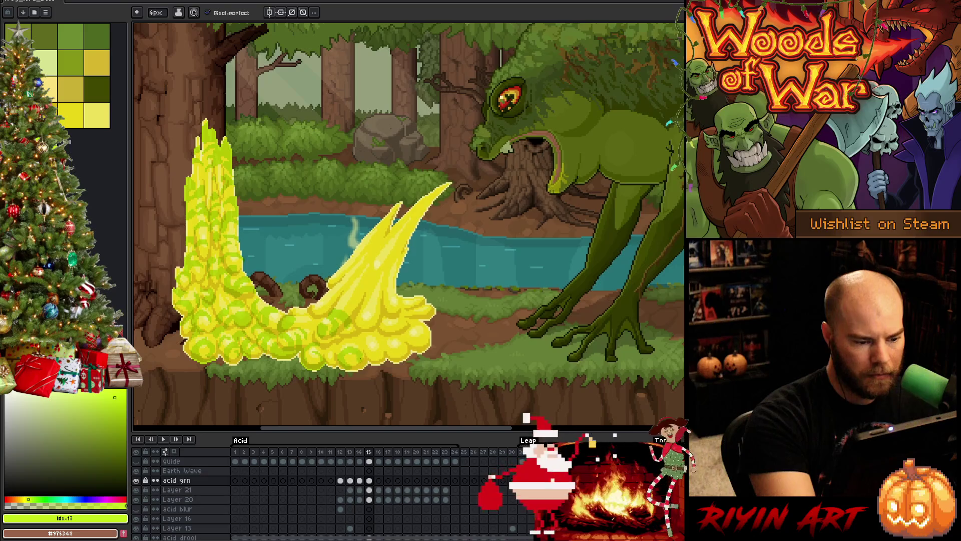
key(e)
key(b)
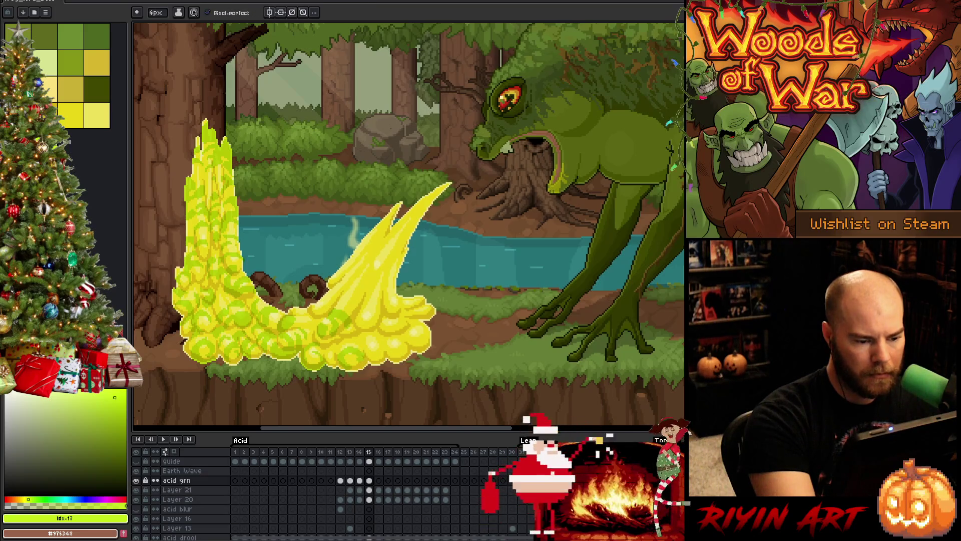
Extend small dark green strokes further up the right splash's curve
key(e)
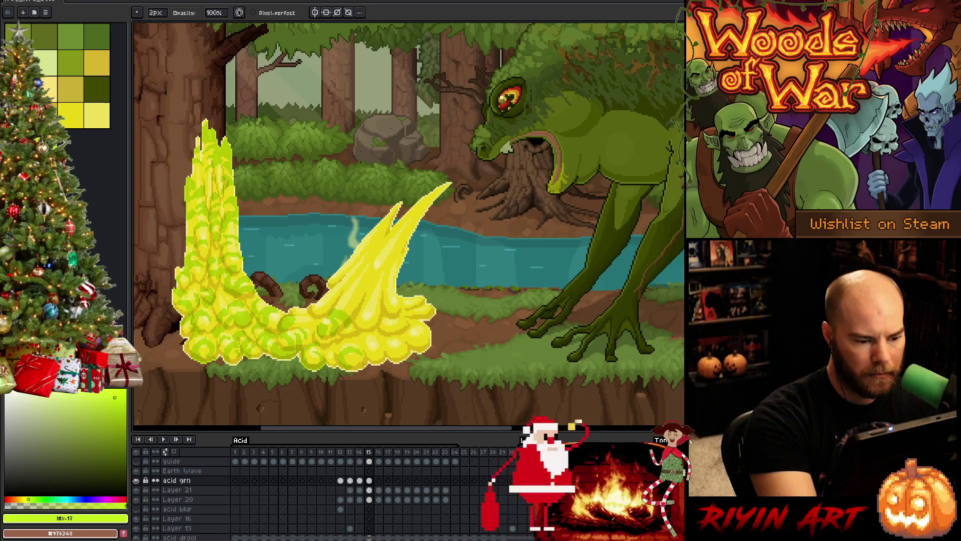
key(b)
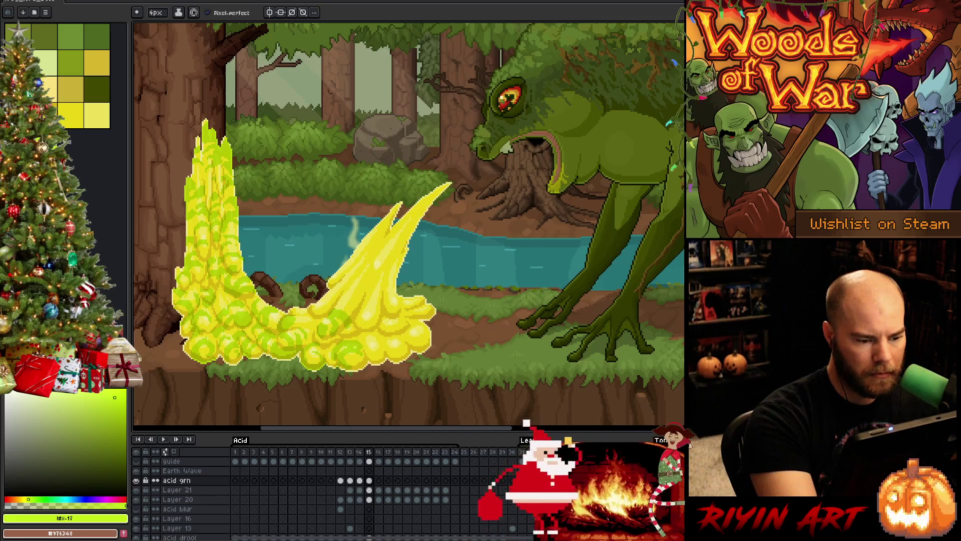
key(e)
key(b)
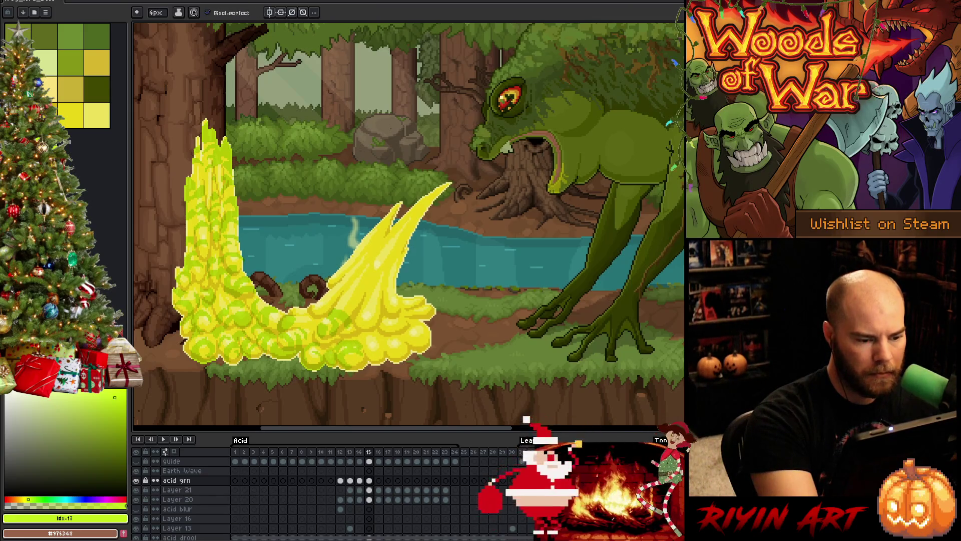
key(e)
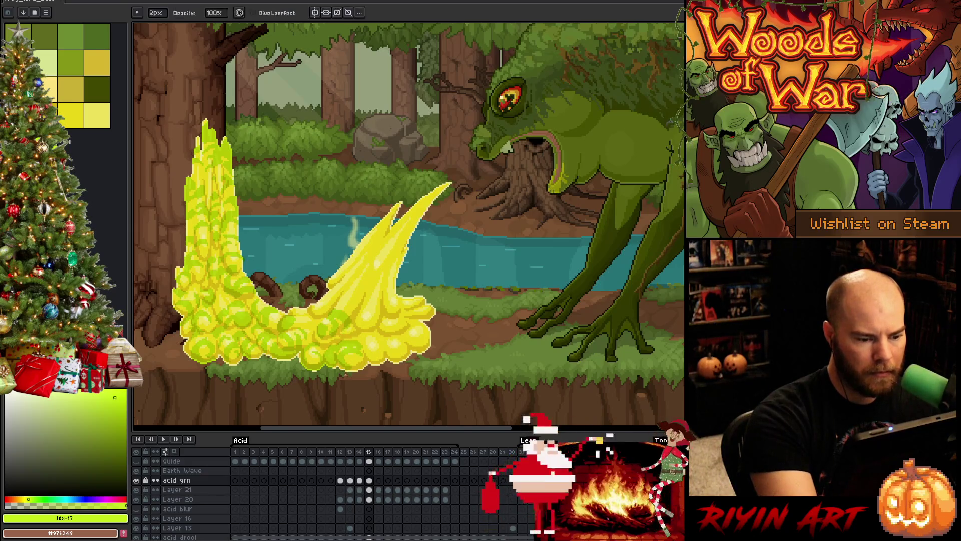
key(b)
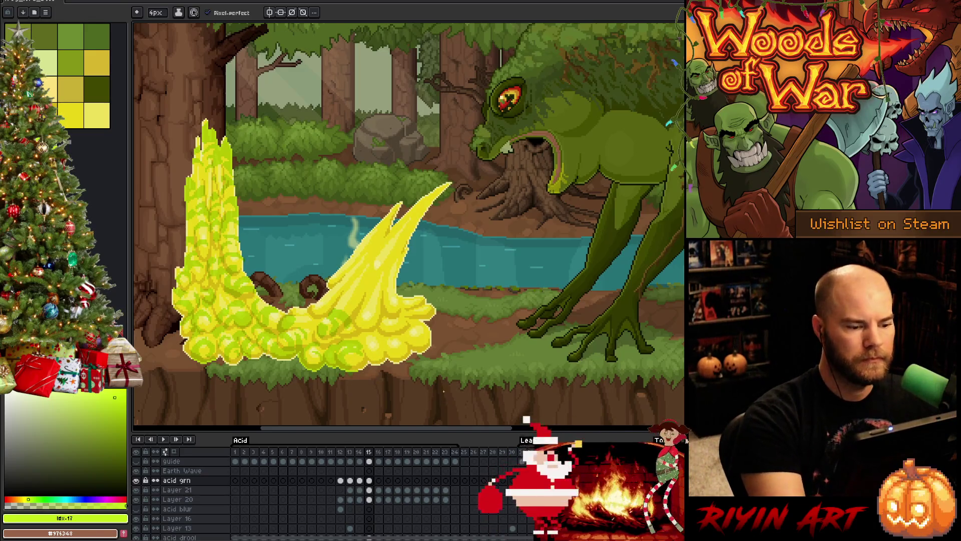
key(e)
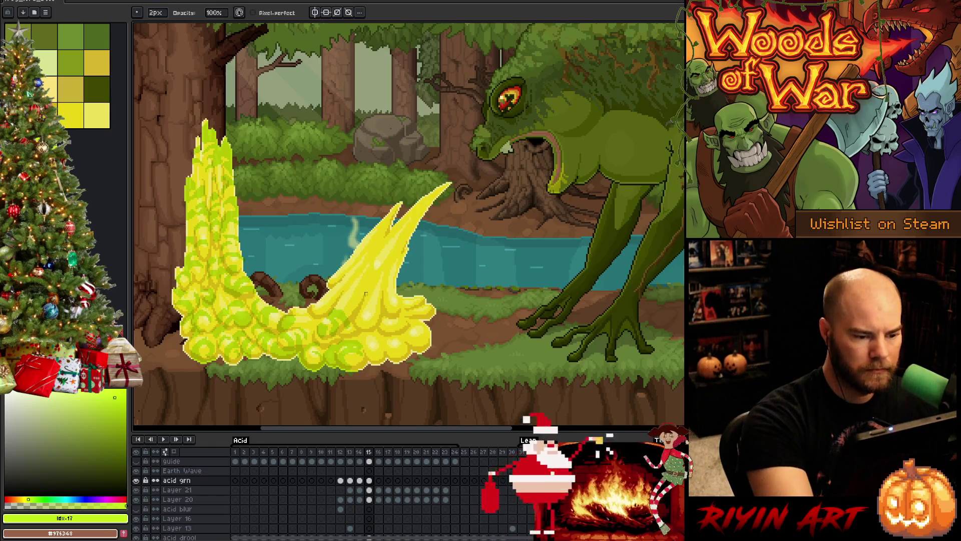
key(b)
mouse_move(357, 296)
mouse_down()
mouse_move(346, 313)
mouse_move(360, 283)
mouse_up()
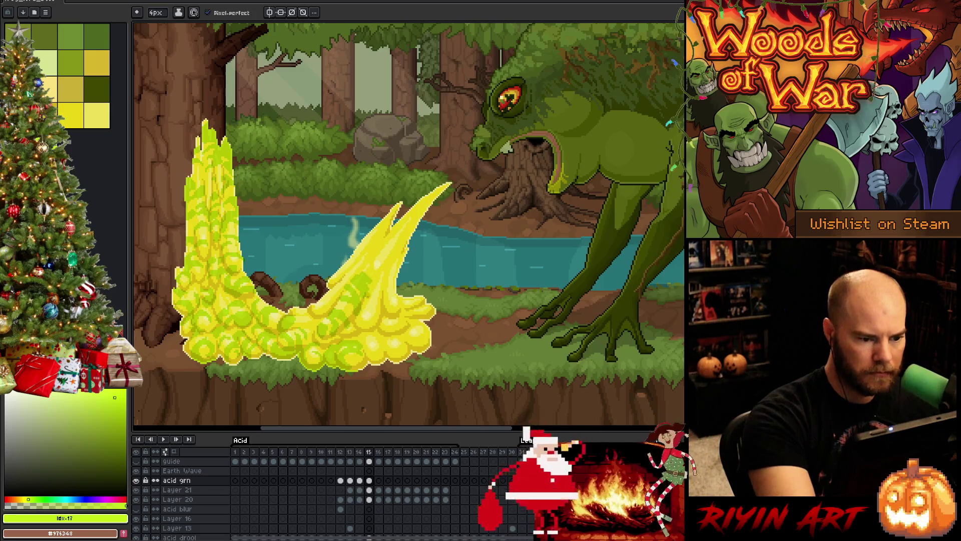
Draw and trim green shading streaks along the upper curve of frame 15's right splash
key(e)
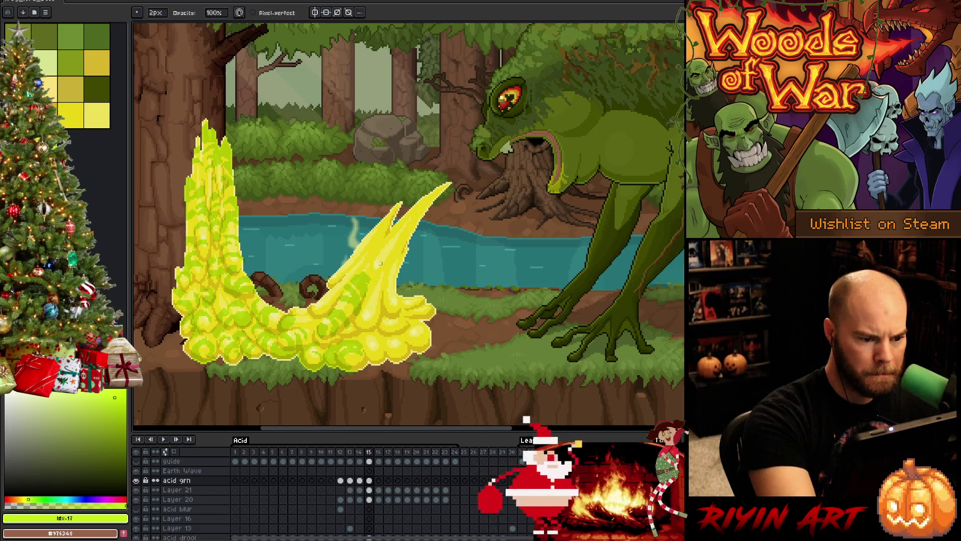
key(b)
key(e)
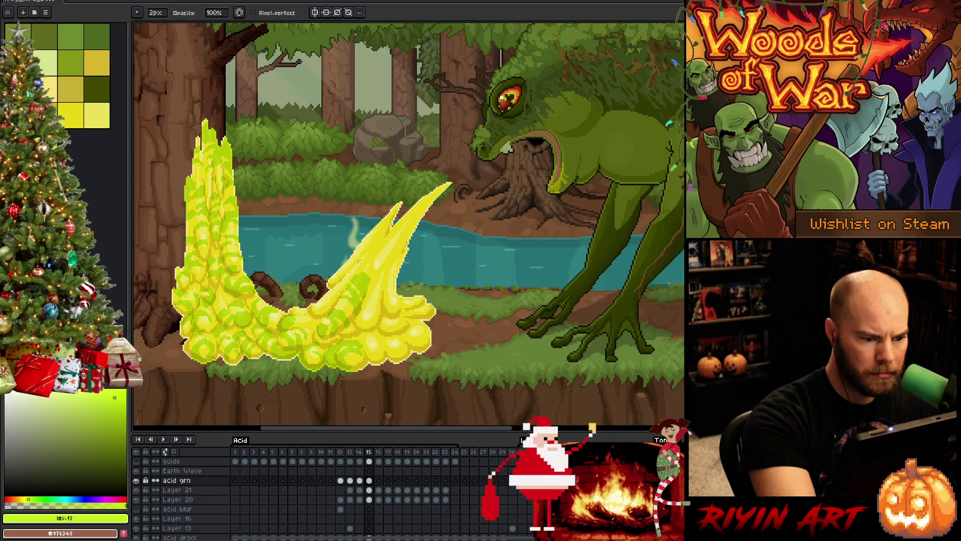
key(b)
key(e)
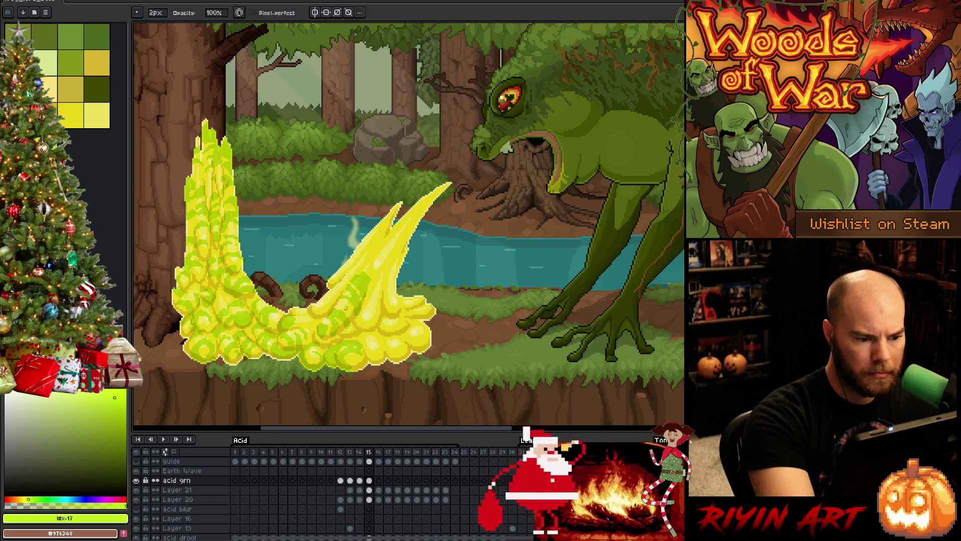
key(b)
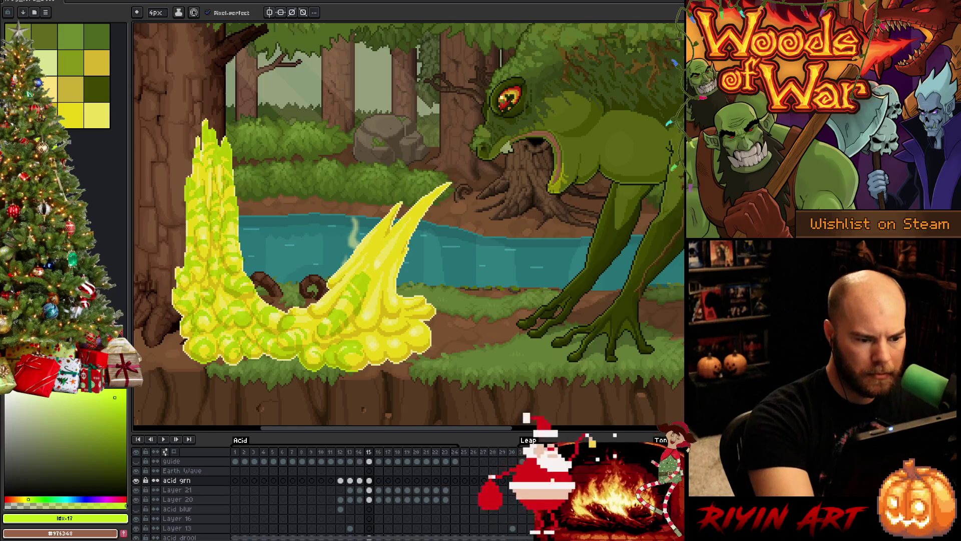
key(e)
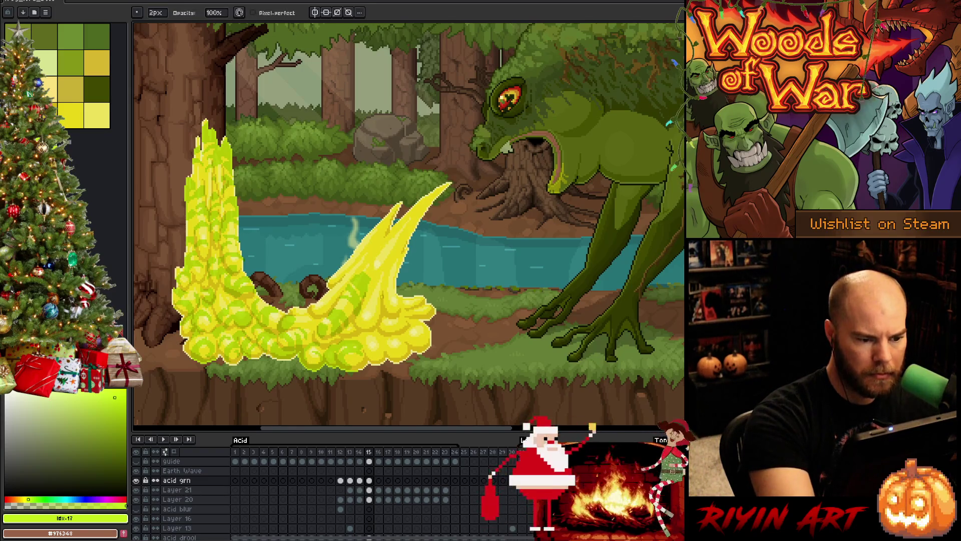
key(b)
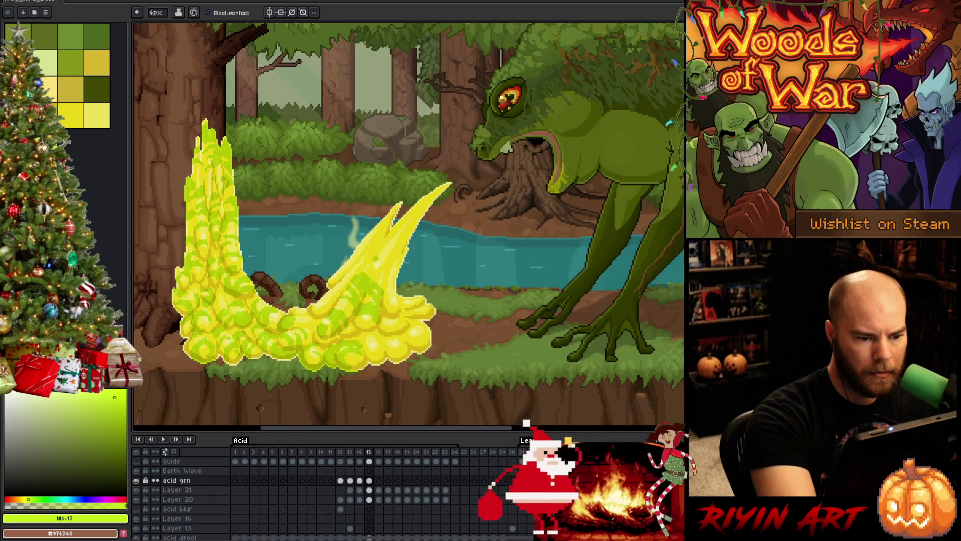
key(e)
key(alt)
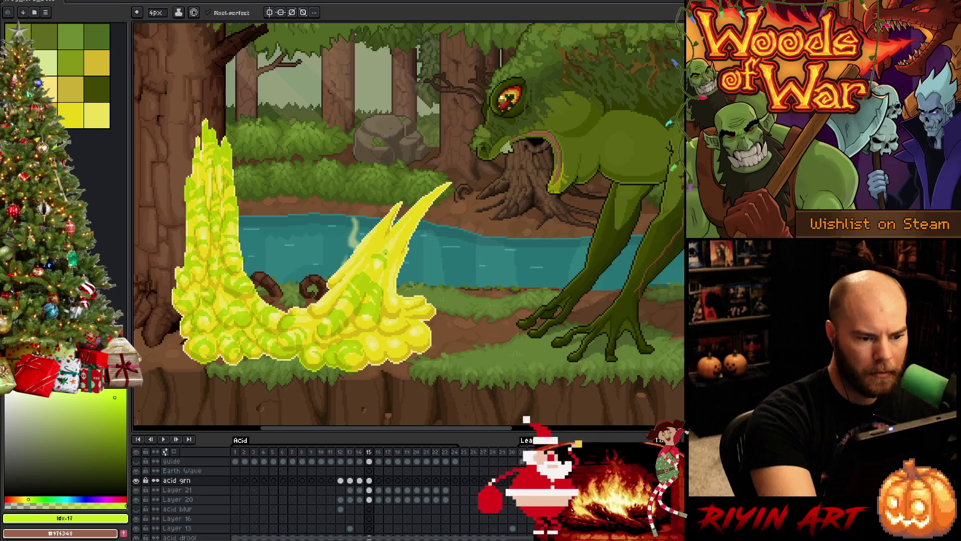
Draw darker green streaks over the acid spray on frame 15, erasing stray shading pixels
key(b)
drag(393, 246, 408, 210)
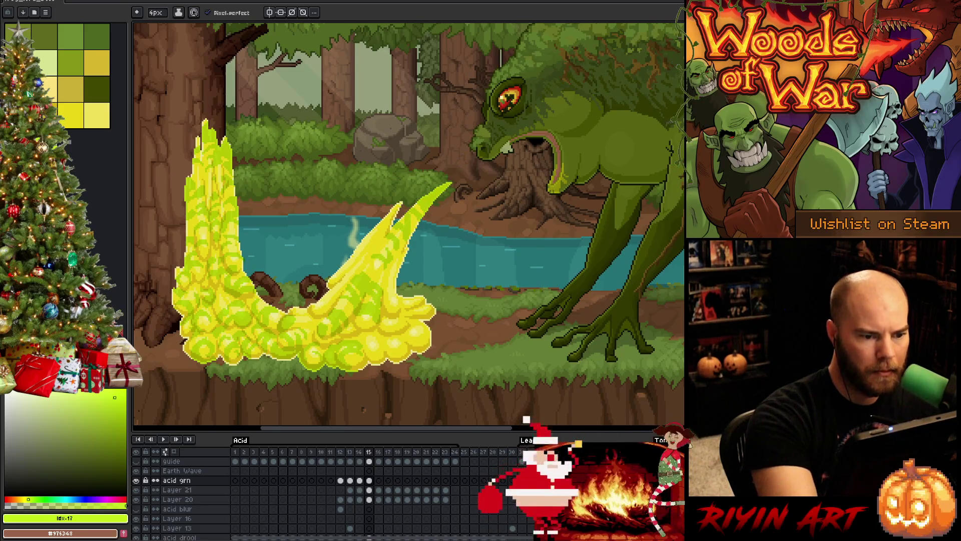
key(e)
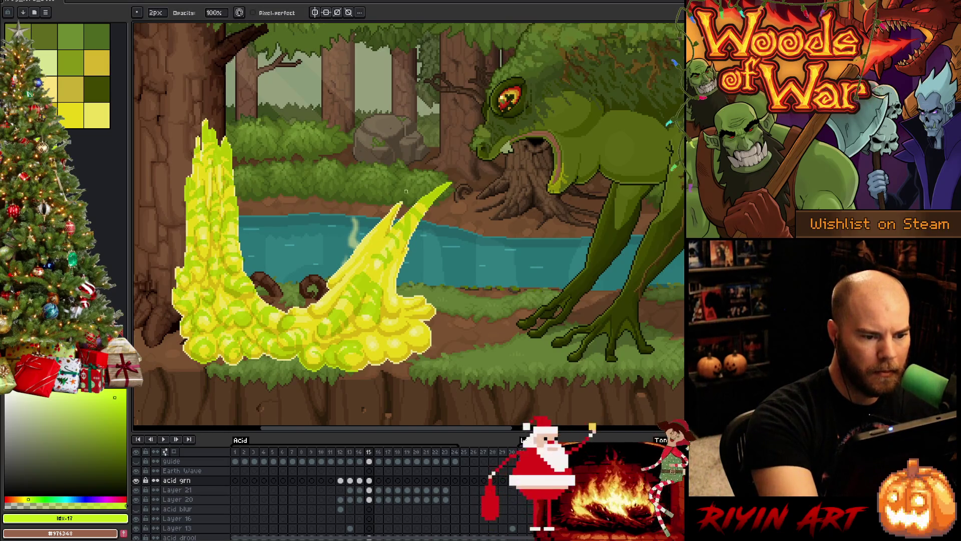
key(b)
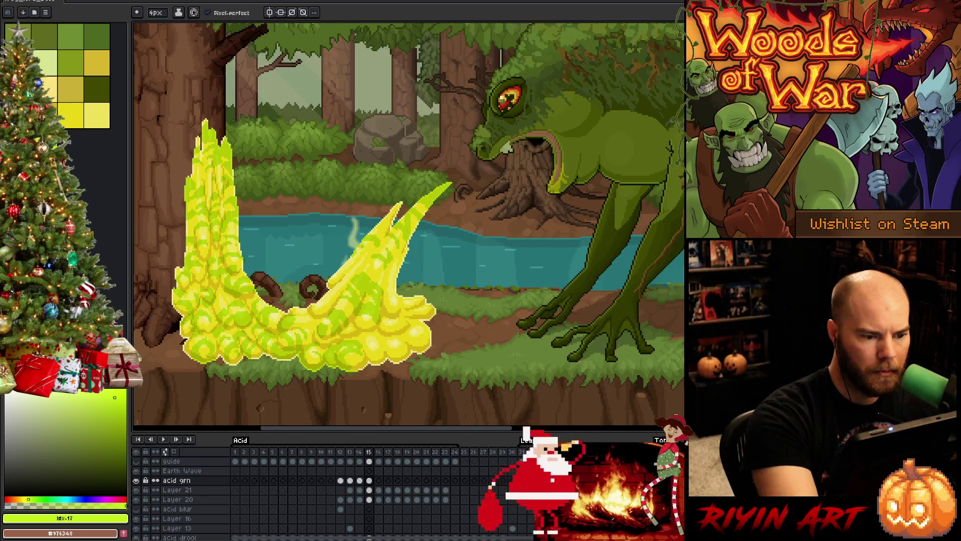
key(e)
key(b)
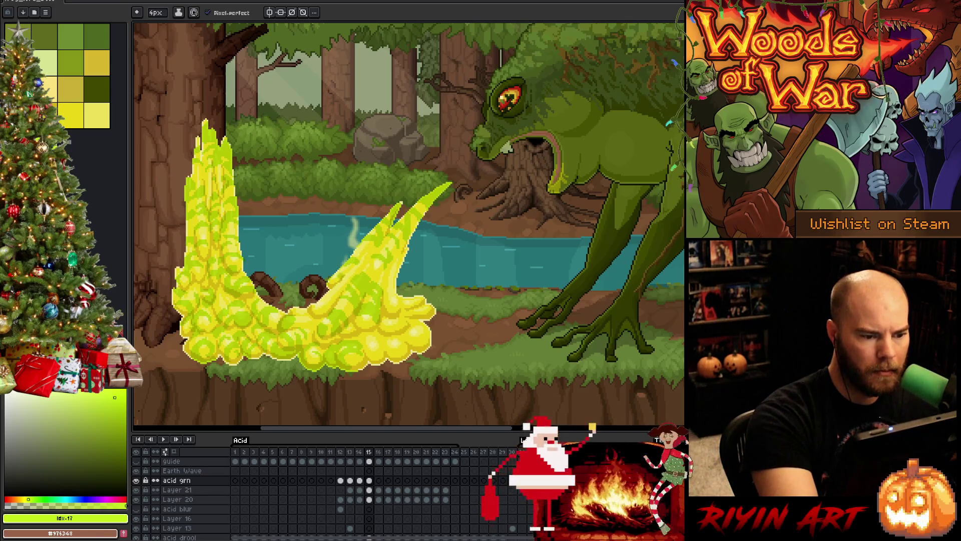
key(e)
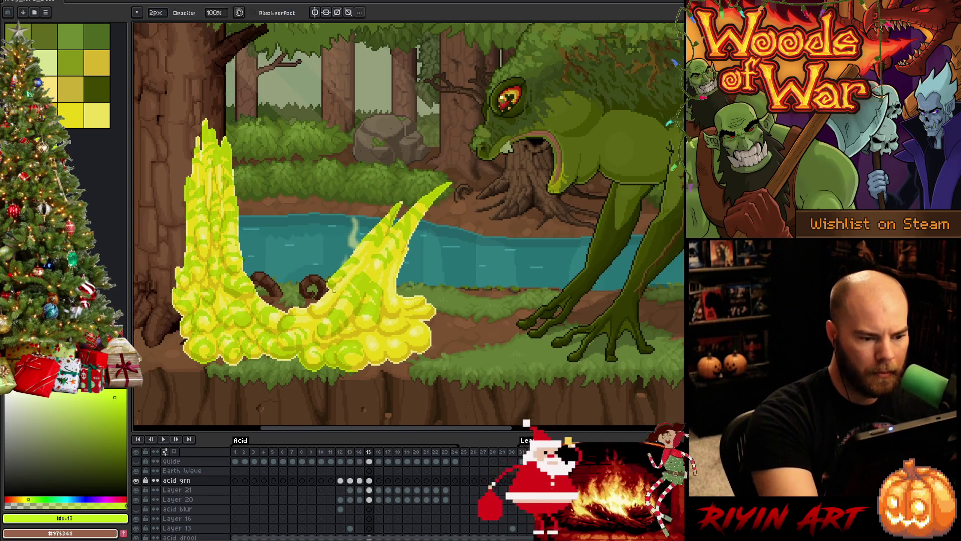
key(b)
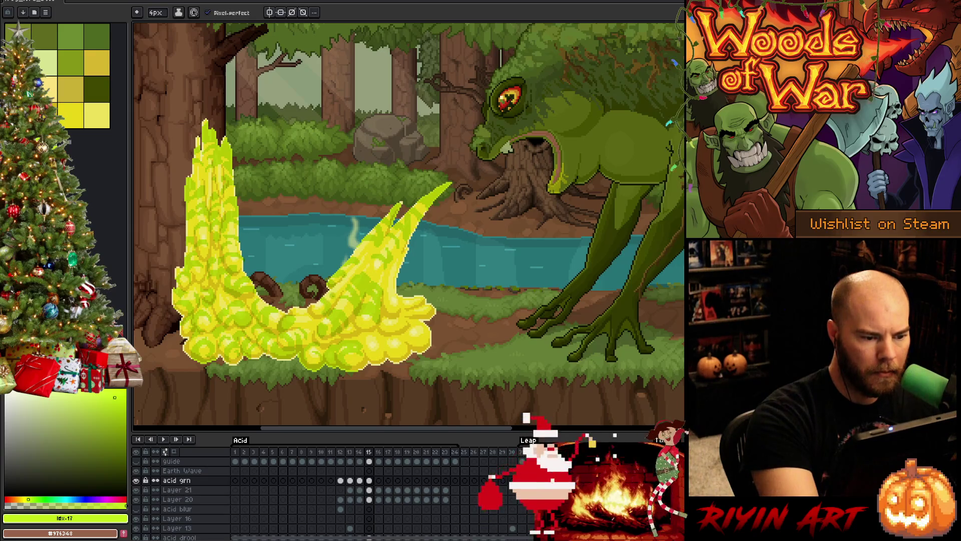
key(e)
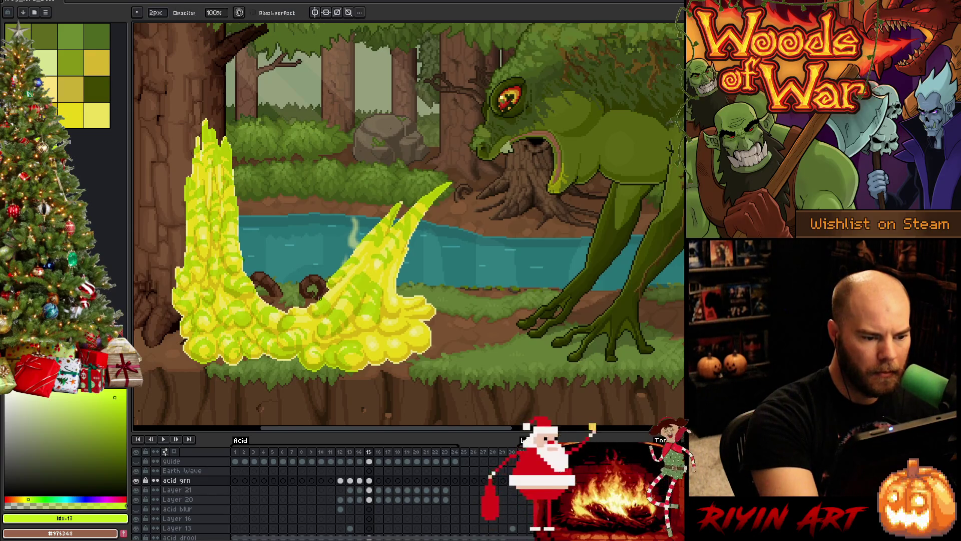
key(b)
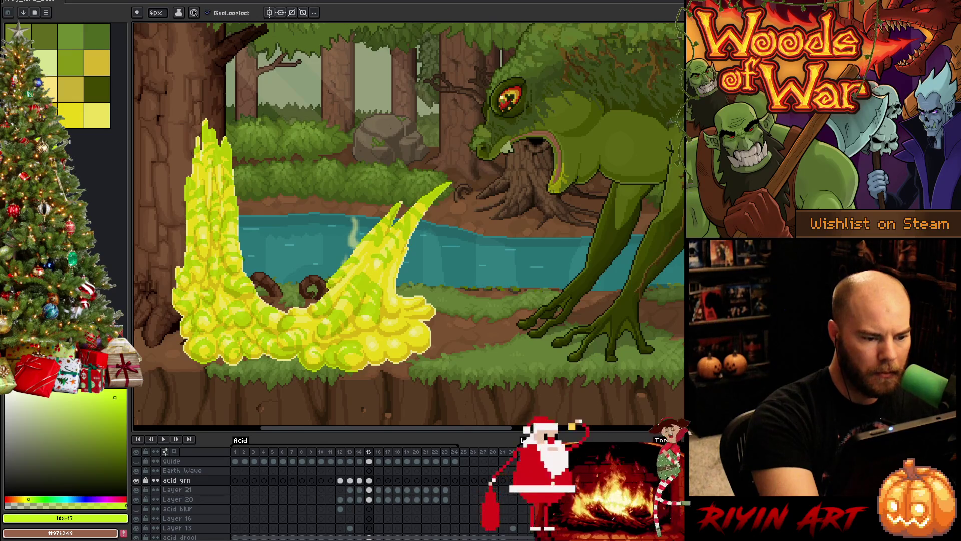
key(e)
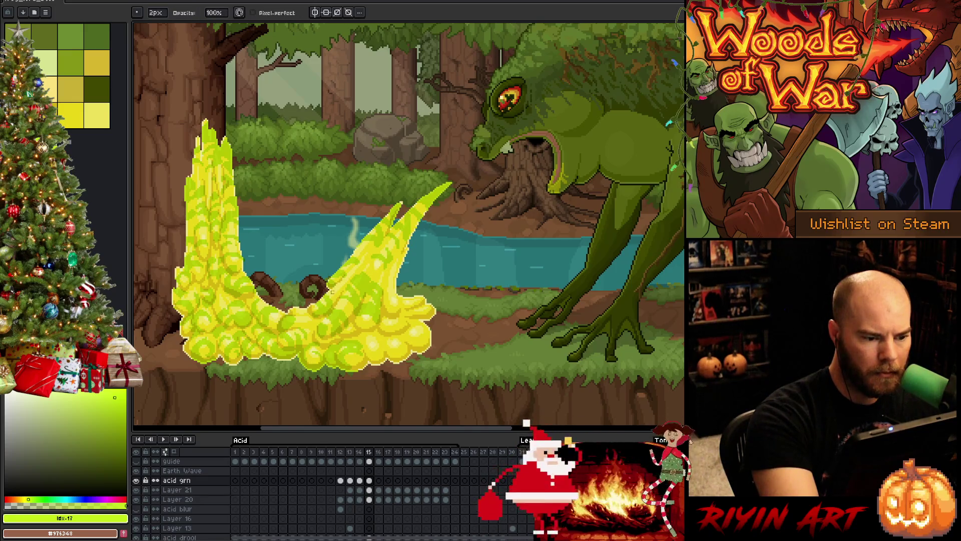
key(b)
key(e)
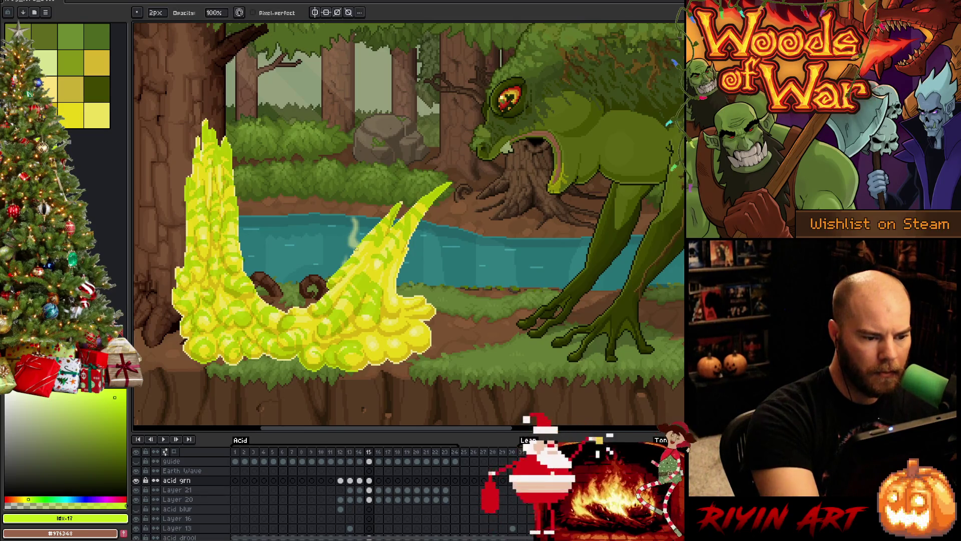
key(b)
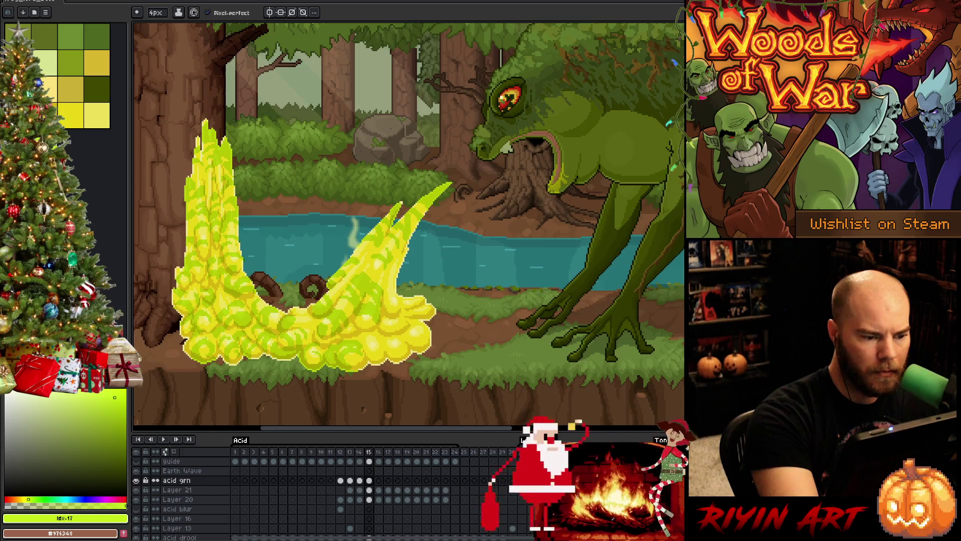
key(e)
key(b)
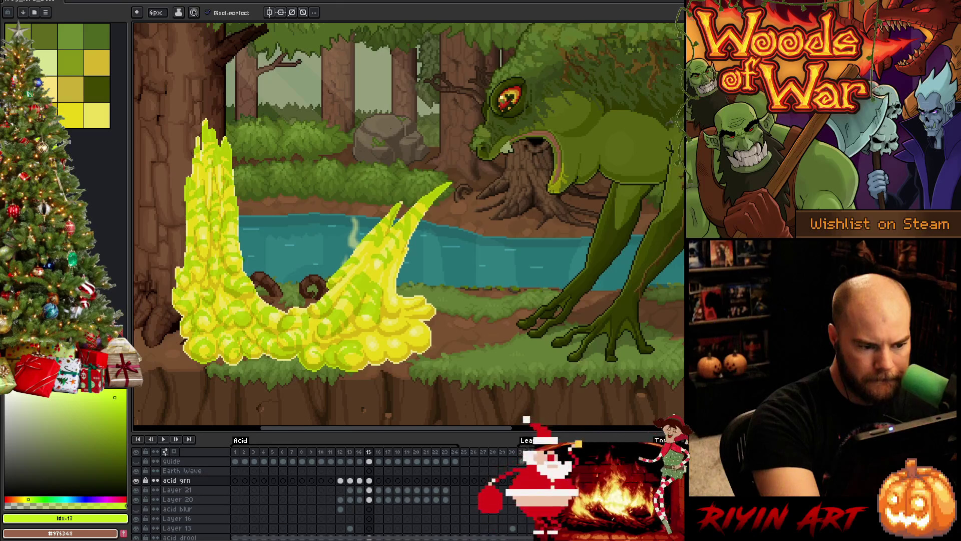
key(e)
key(b)
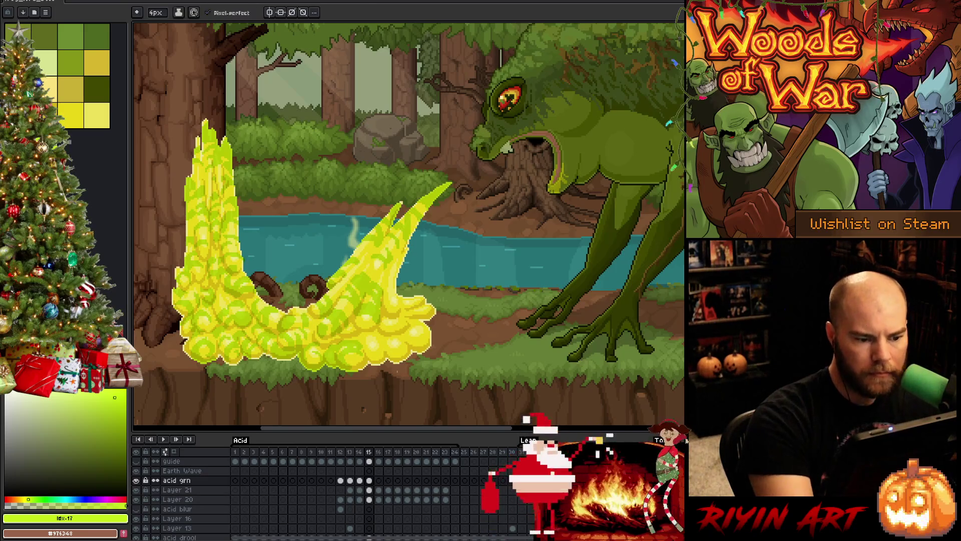
key(e)
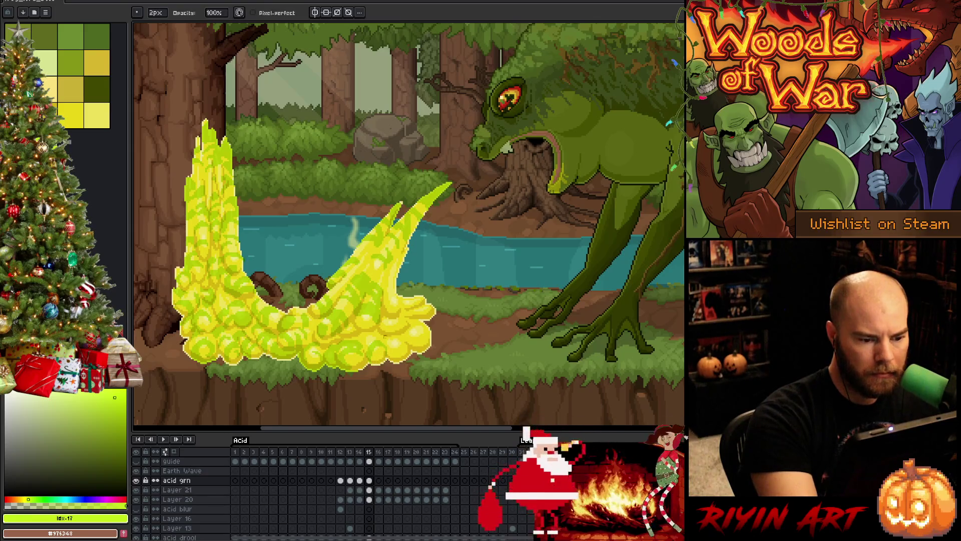
key(b)
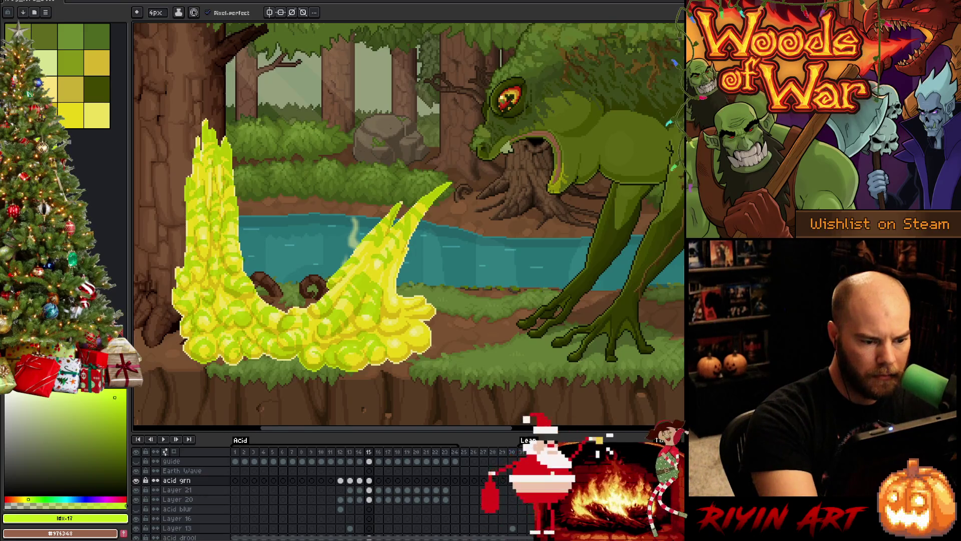
key(e)
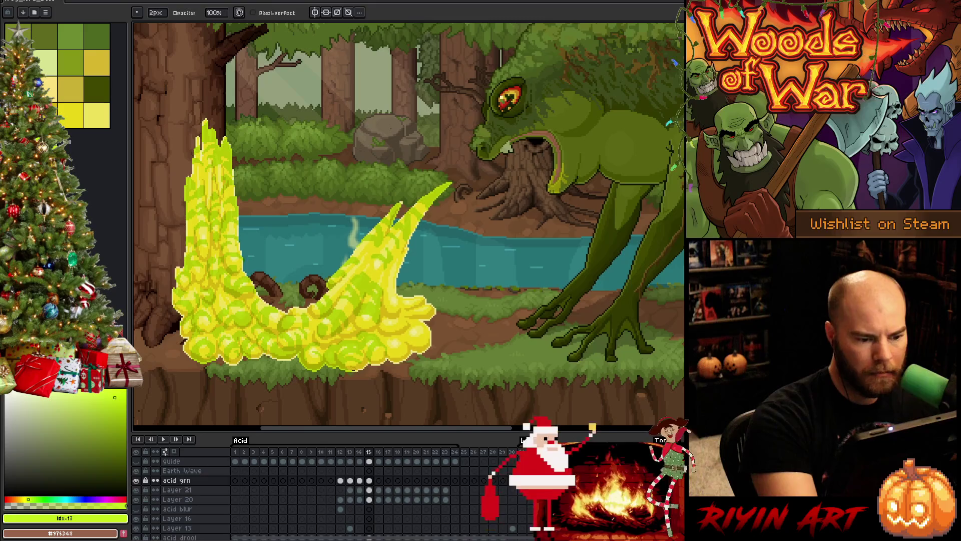
key(b)
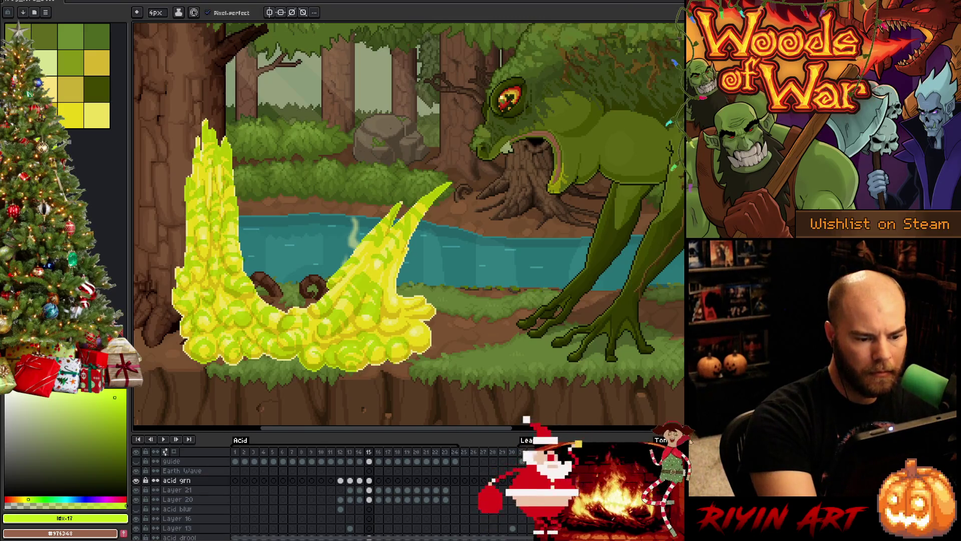
key(e)
key(b)
key(e)
key(b)
key(e)
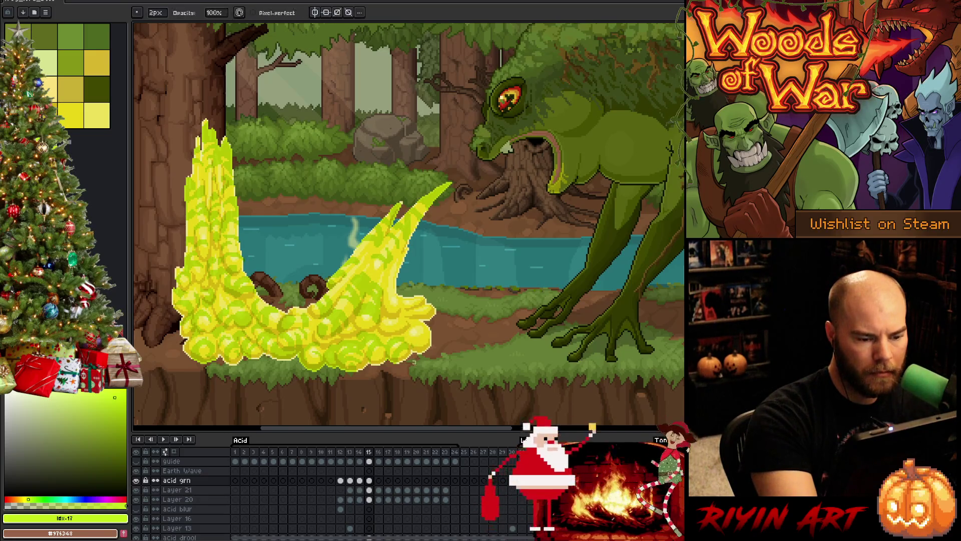
key(b)
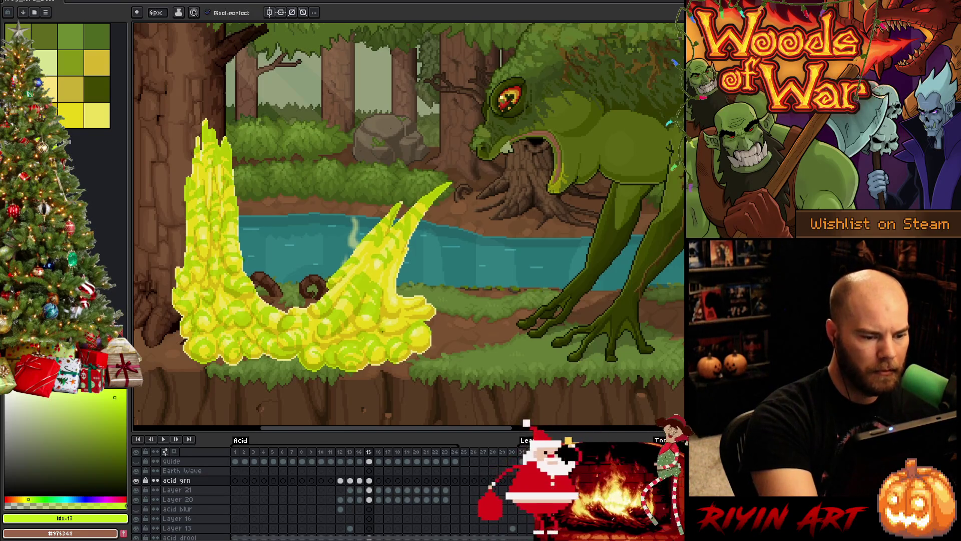
key(e)
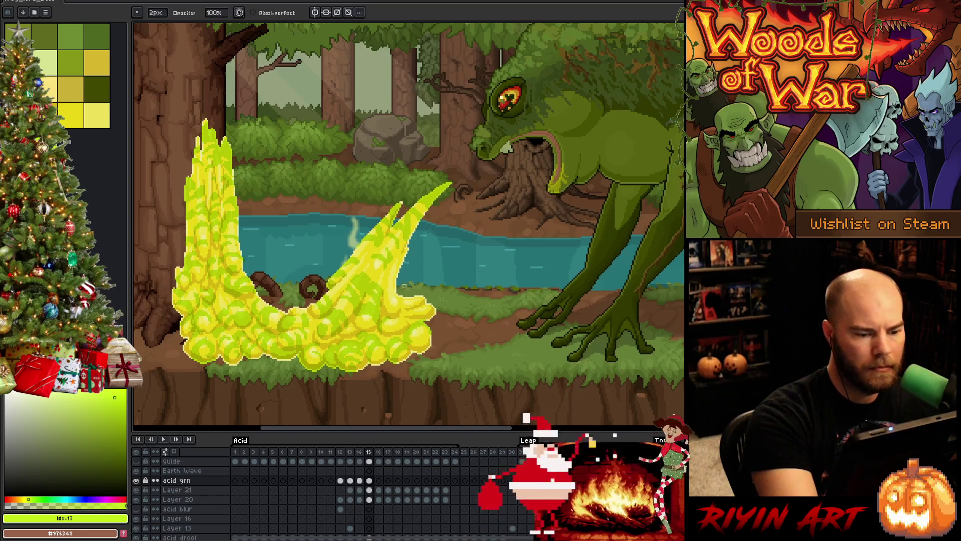
key(b)
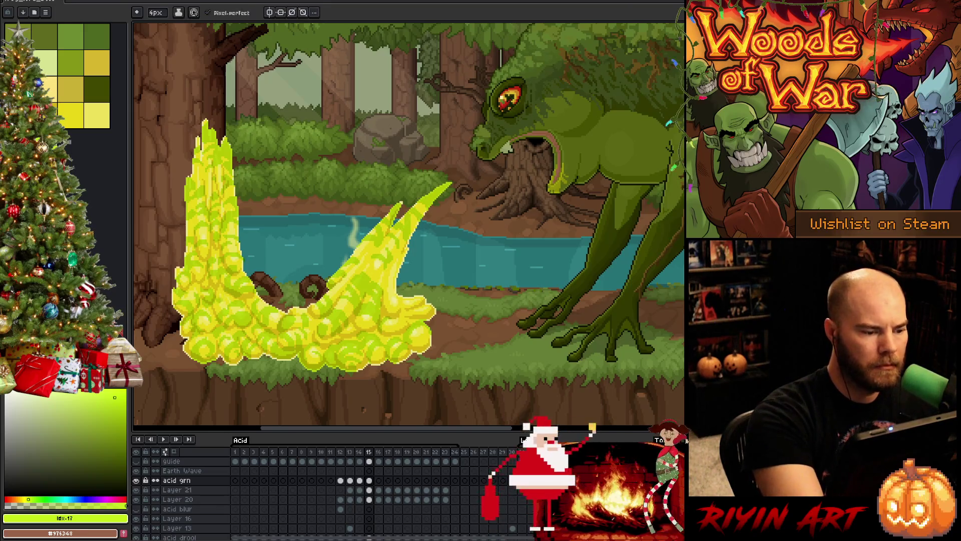
key(e)
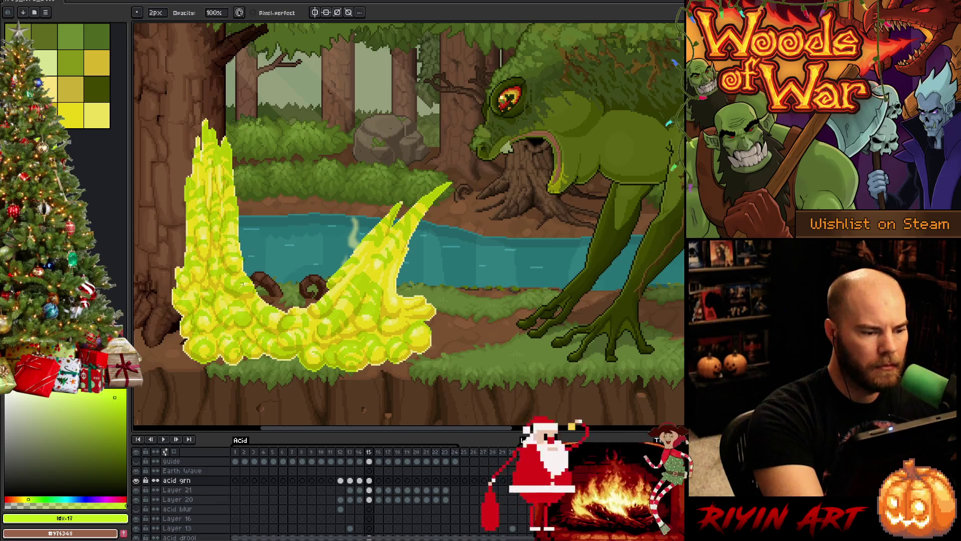
key(b)
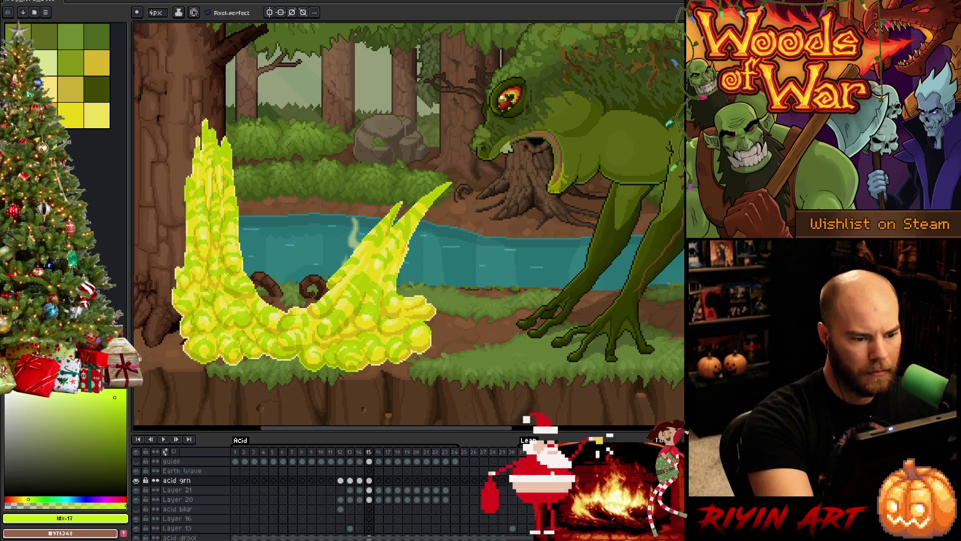
key(e)
key(b)
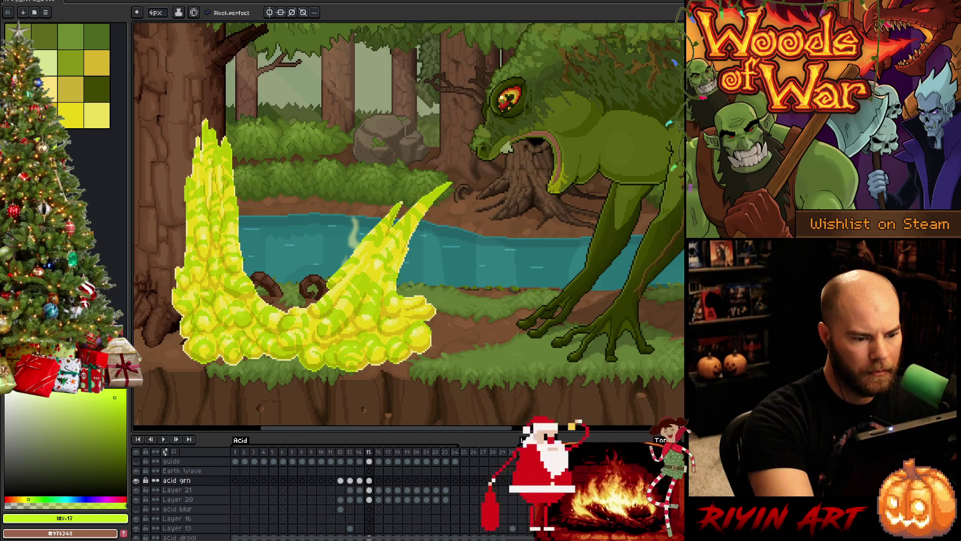
key(e)
key(b)
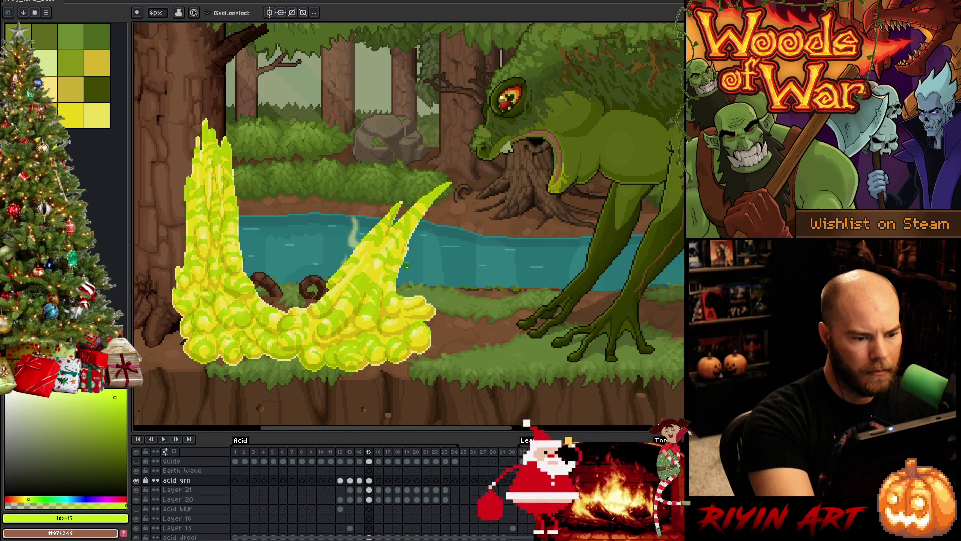
key(e)
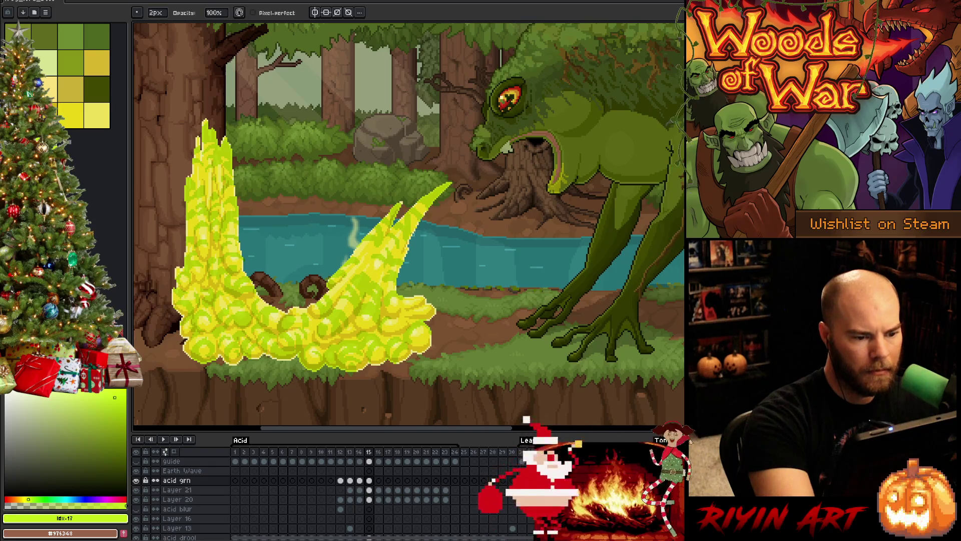
key(b)
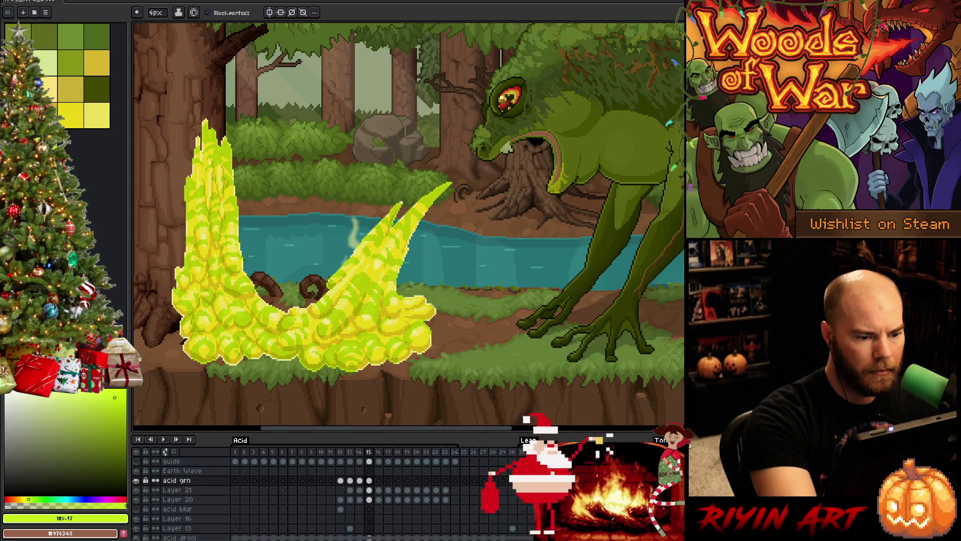
key(e)
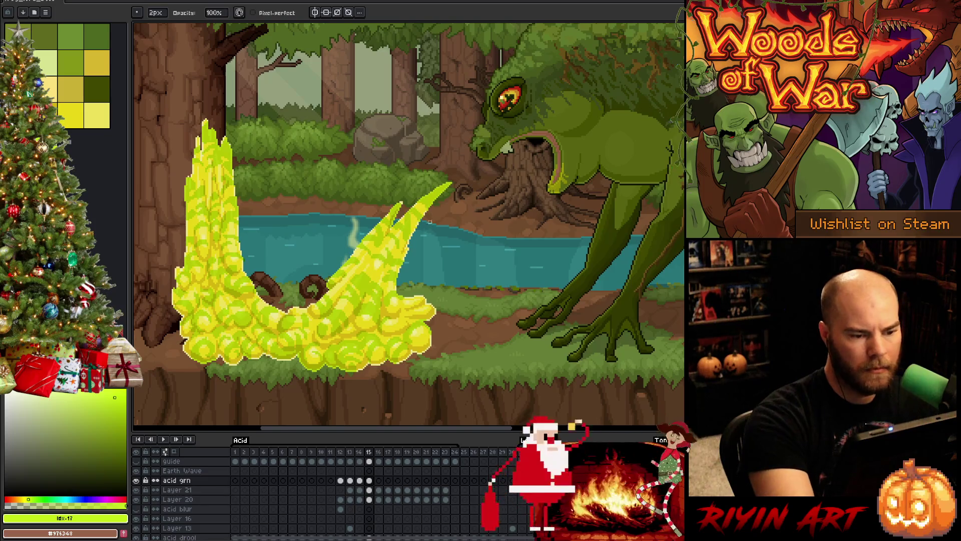
key(b)
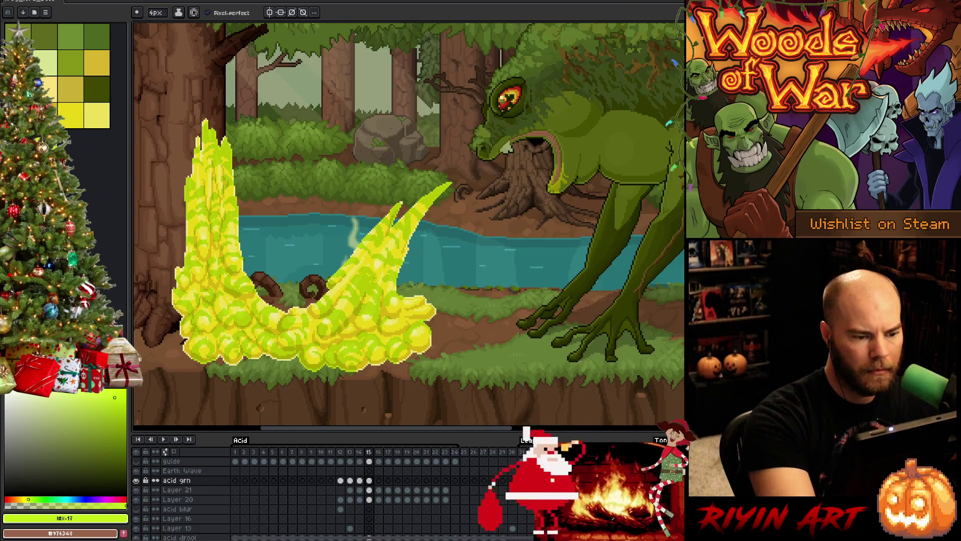
key(e)
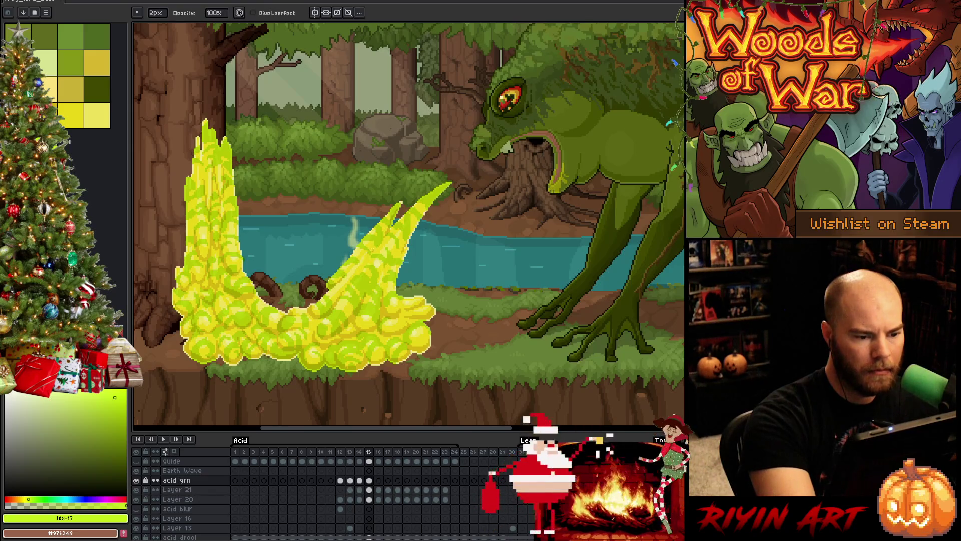
key(b)
key(e)
key(b)
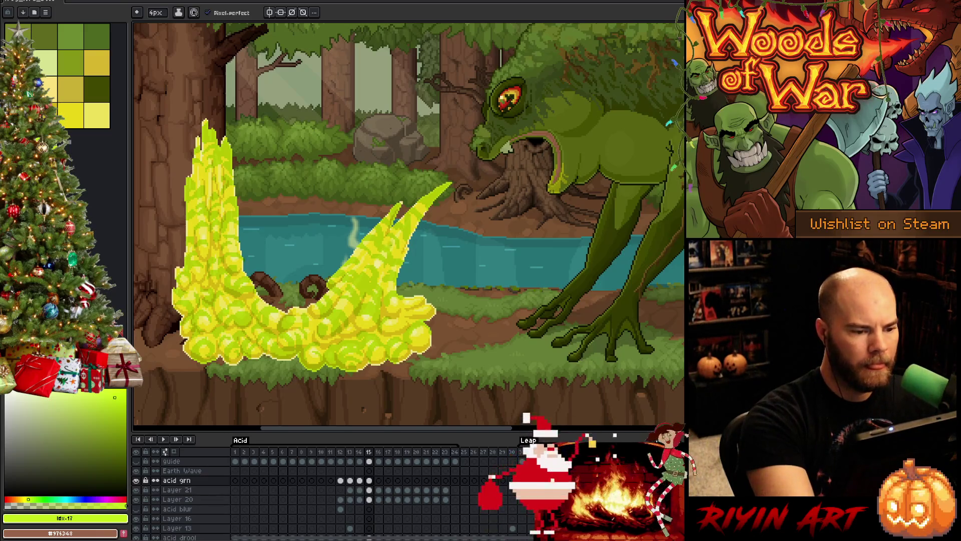
key(e)
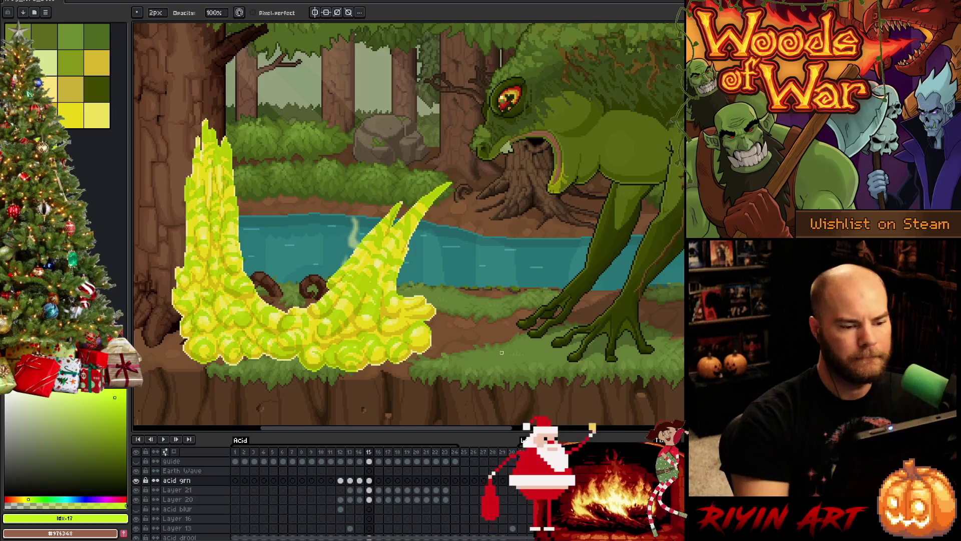
key(b)
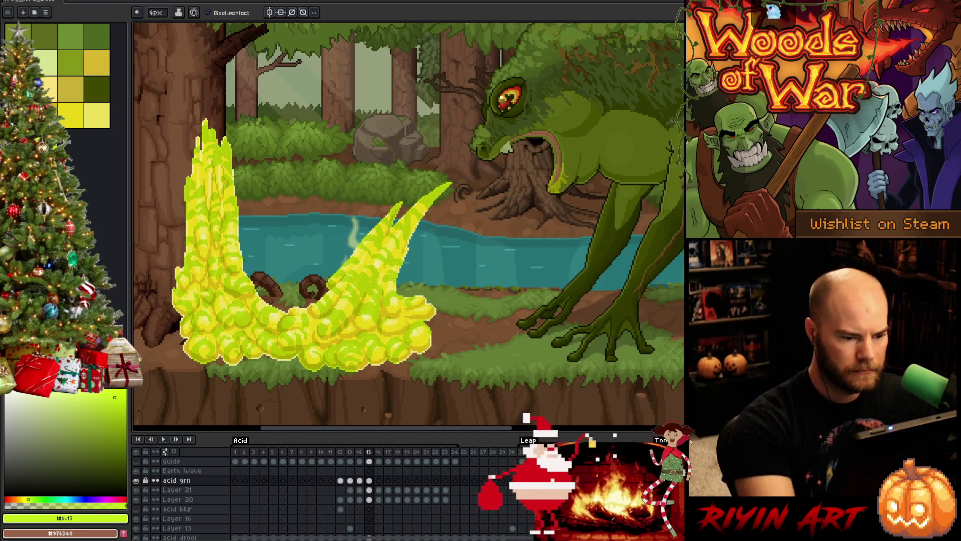
key(e)
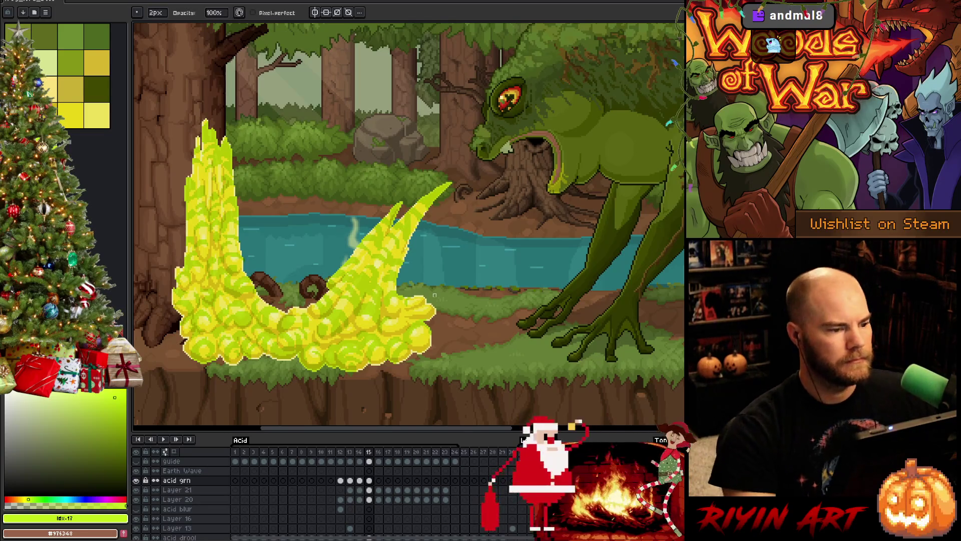
Compare frame 15 with the previous frame, then start the acid animation playing
key(Left)
key(Right)
key(Left)
key(Right)
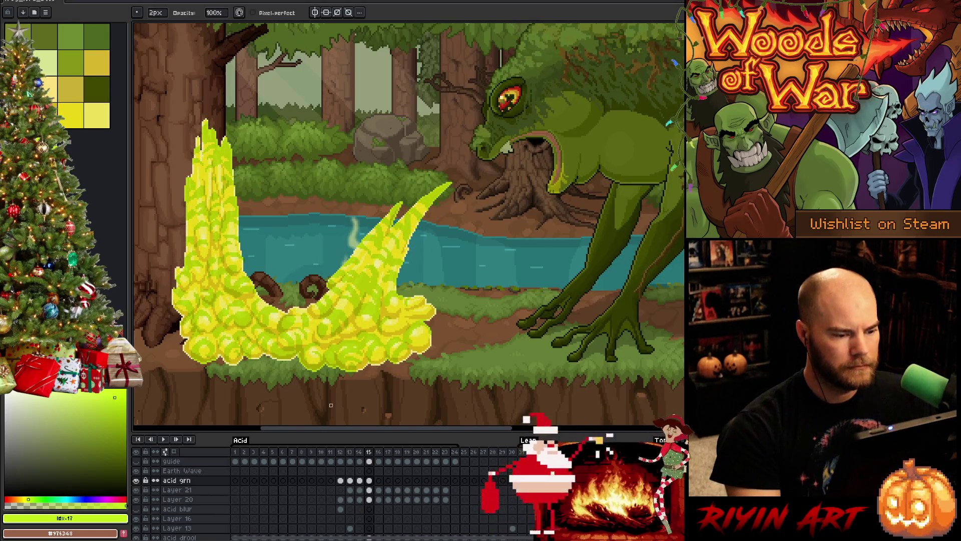
key(Return)
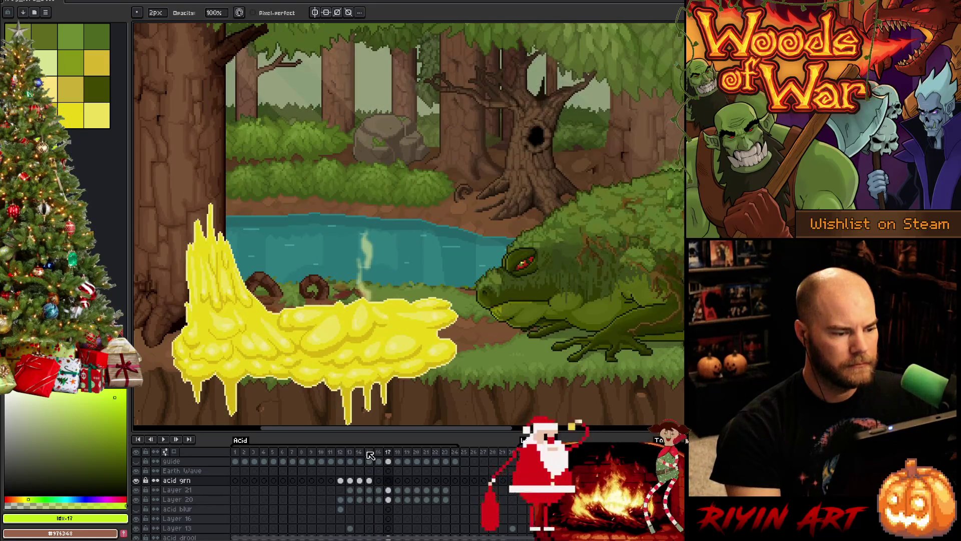
Restart the acid animation playback and stop it on frame 16's acid grn cel
key(Return)
key(Return)
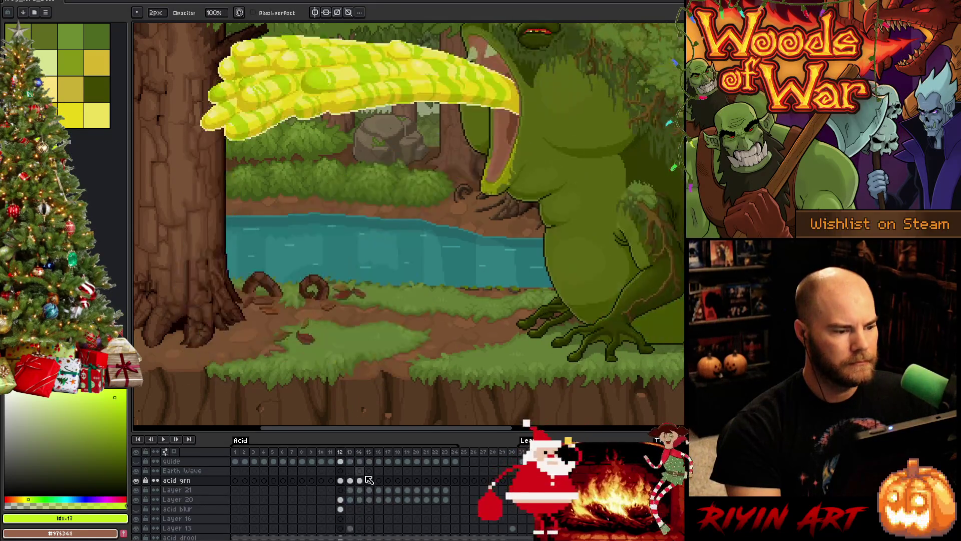
key(Return)
key(Return)
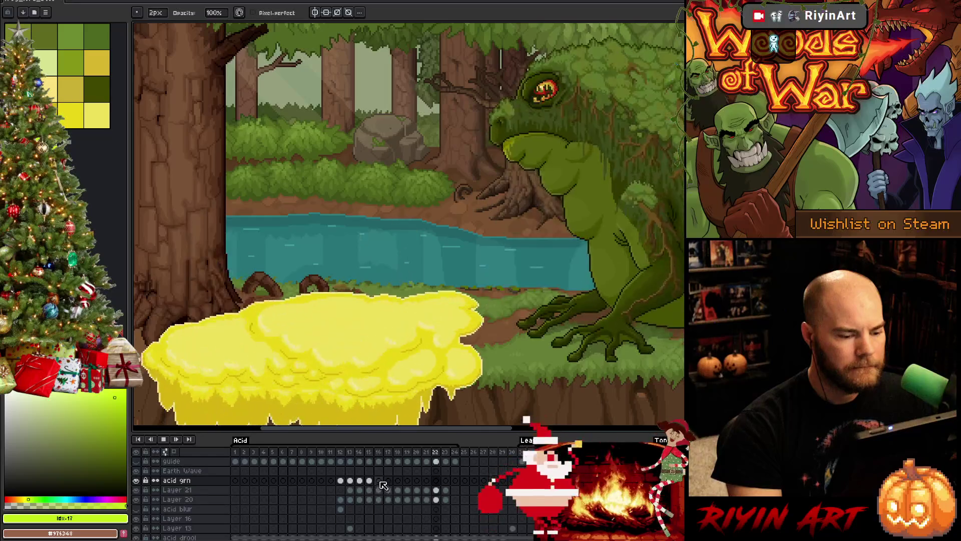
click(379, 480)
Compare frames 15 and 16, then paint a short green streak with a 2px pencil
key(e)
key(comma)
key(period)
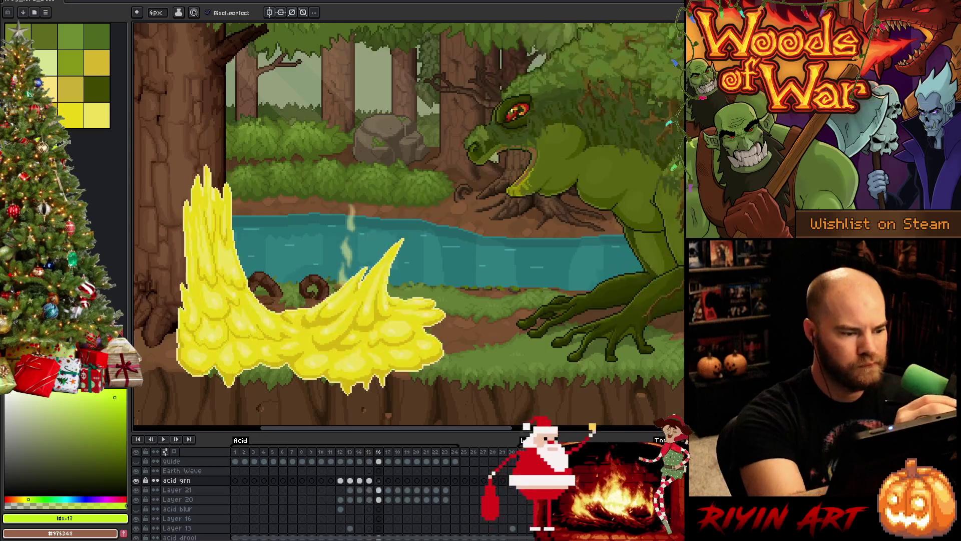
key(minus)
key(minus)
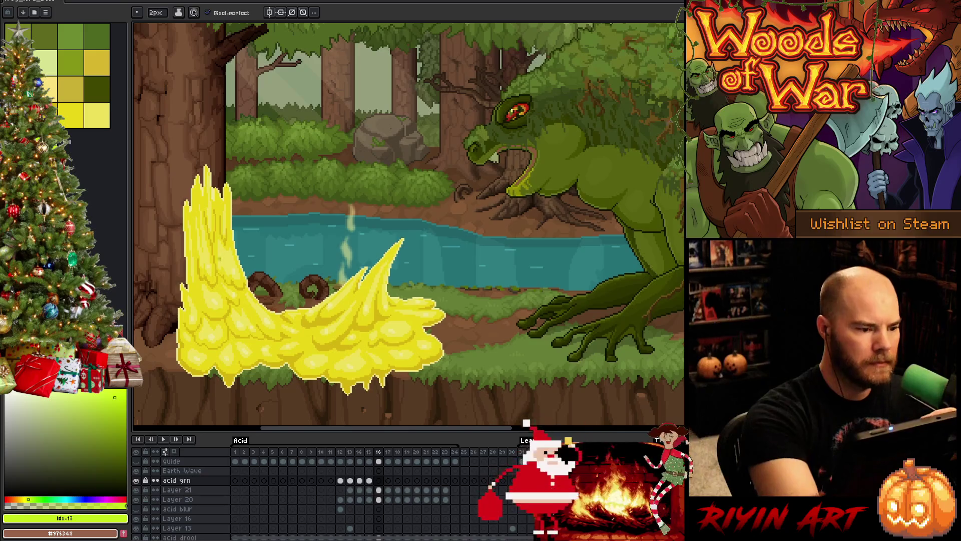
mouse_move(207, 273)
mouse_down()
mouse_move(214, 276)
mouse_move(213, 249)
mouse_up()
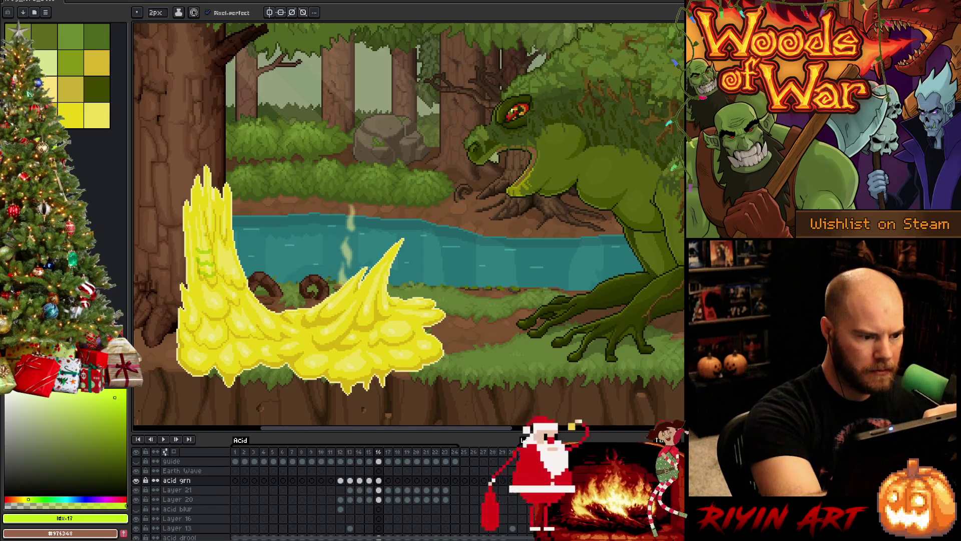
Add and extend more green streaks on the acid column's left side, erasing strays
key(e)
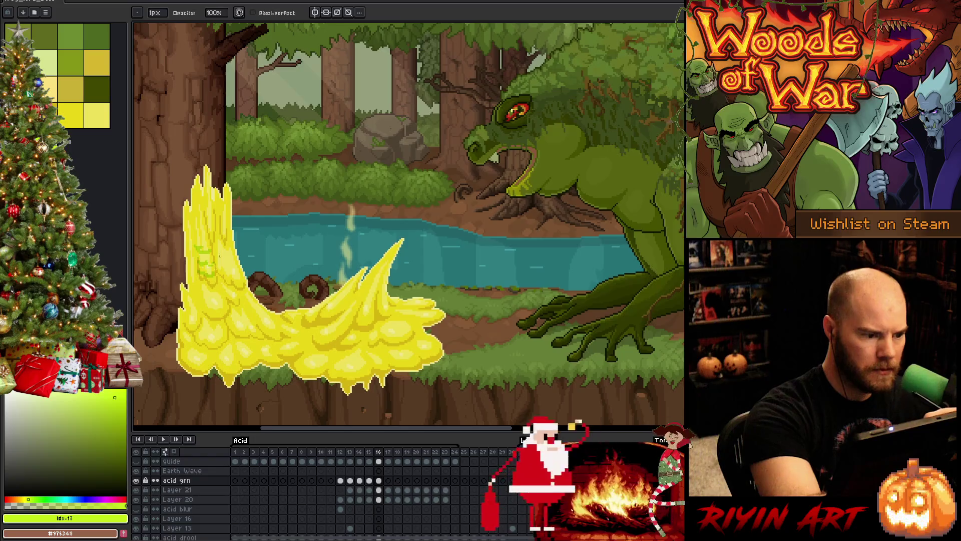
key(b)
key(e)
key(b)
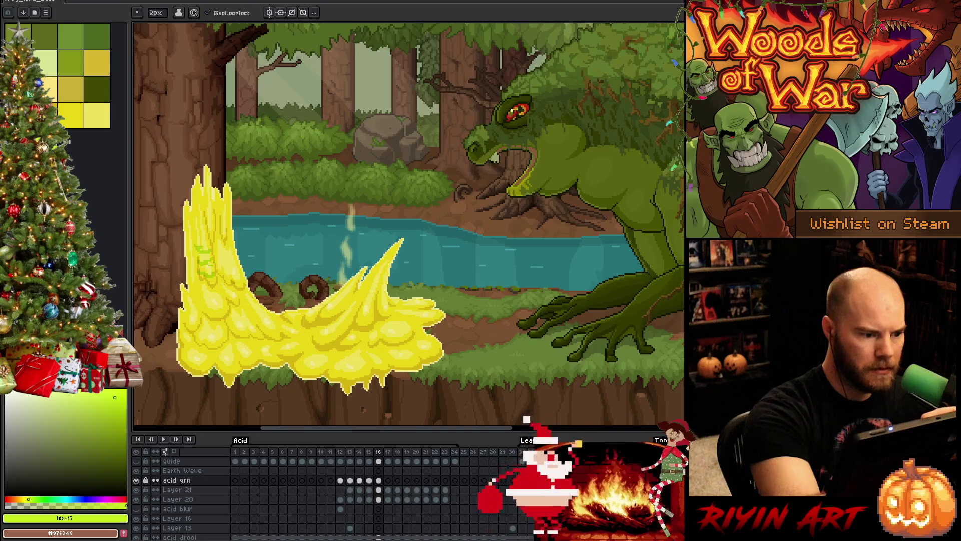
mouse_move(219, 273)
mouse_down()
mouse_move(226, 262)
mouse_move(241, 269)
mouse_up()
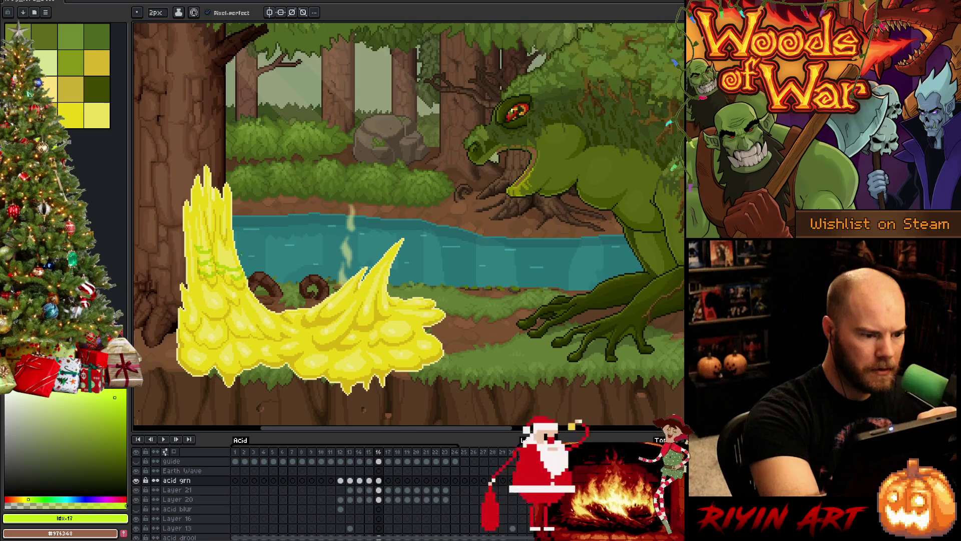
key(e)
key(b)
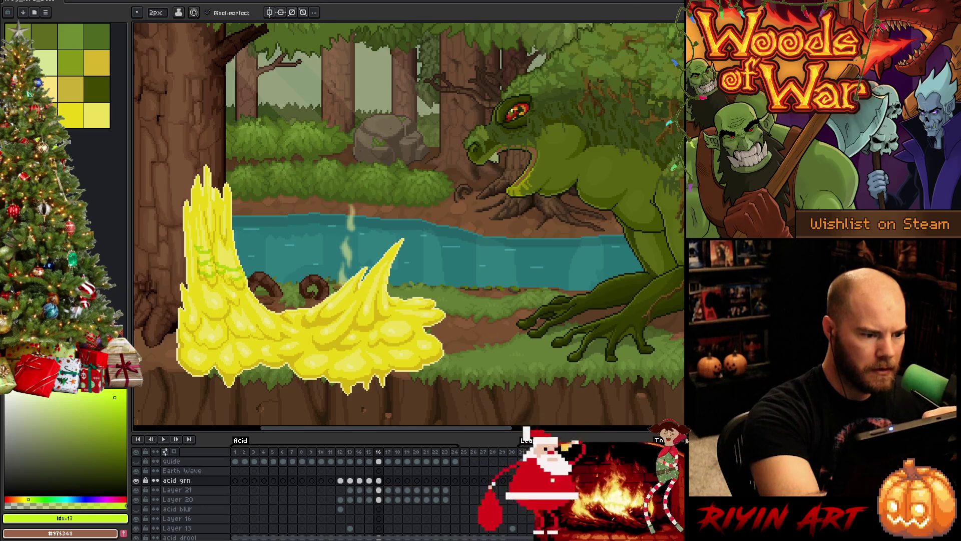
key(e)
key(b)
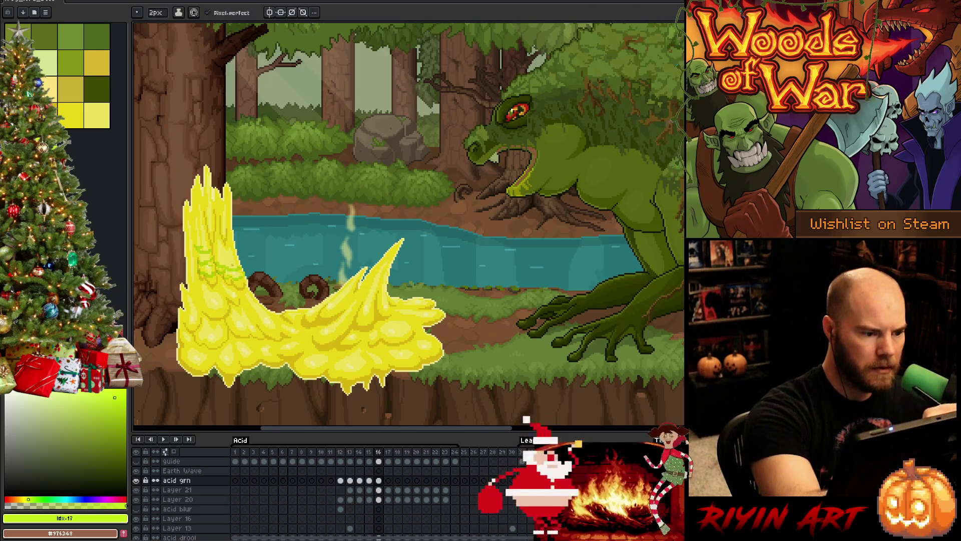
drag(219, 253, 238, 249)
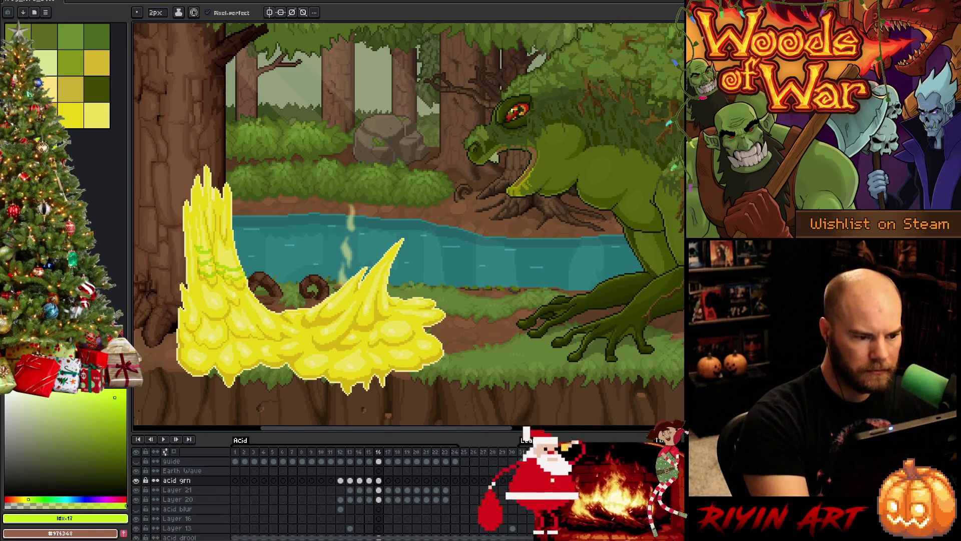
Paint two dark-green streaks across the acid column on frame 16, comparing neighbouring frames
key(v)
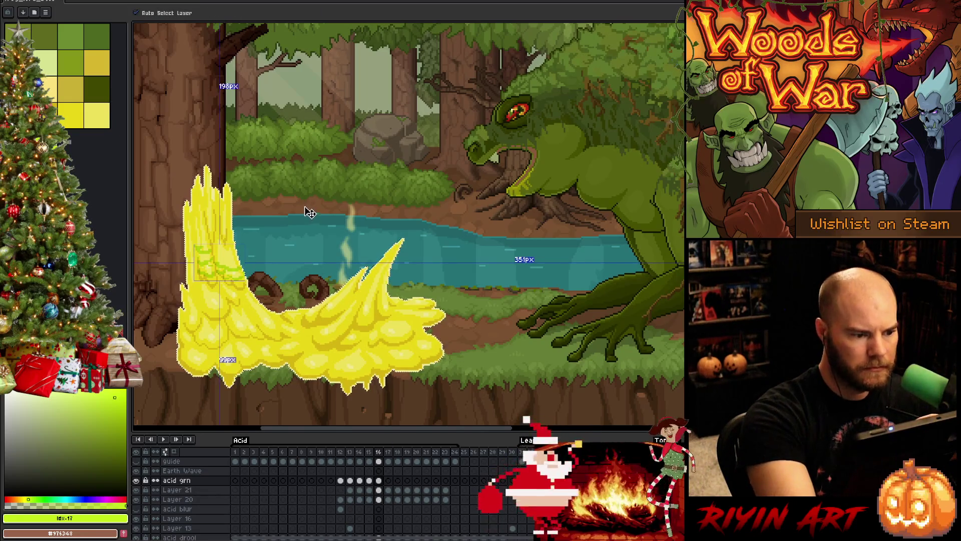
key(b)
key(v)
key(b)
key(v)
key(b)
drag(214, 254, 238, 255)
key(Right)
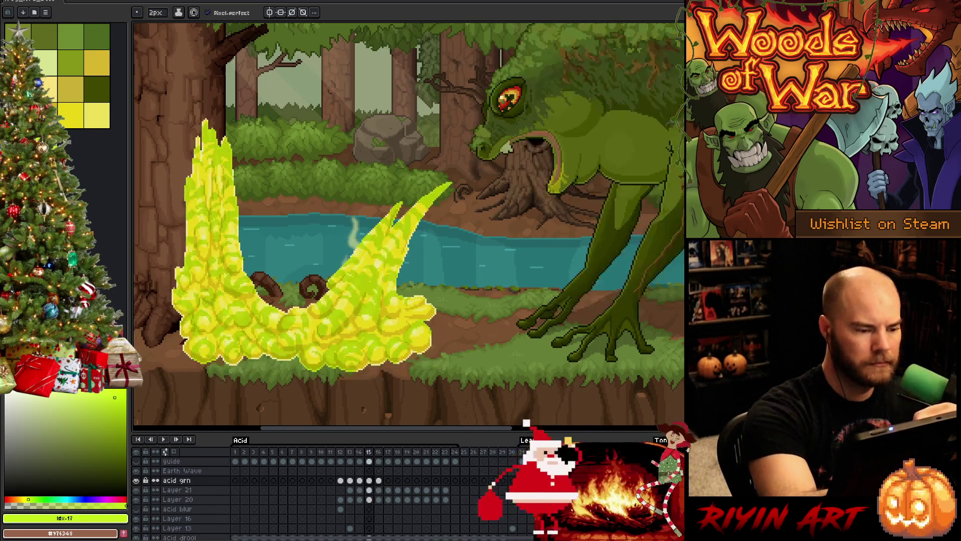
key(Left)
key(Left)
key(Right)
drag(211, 246, 239, 254)
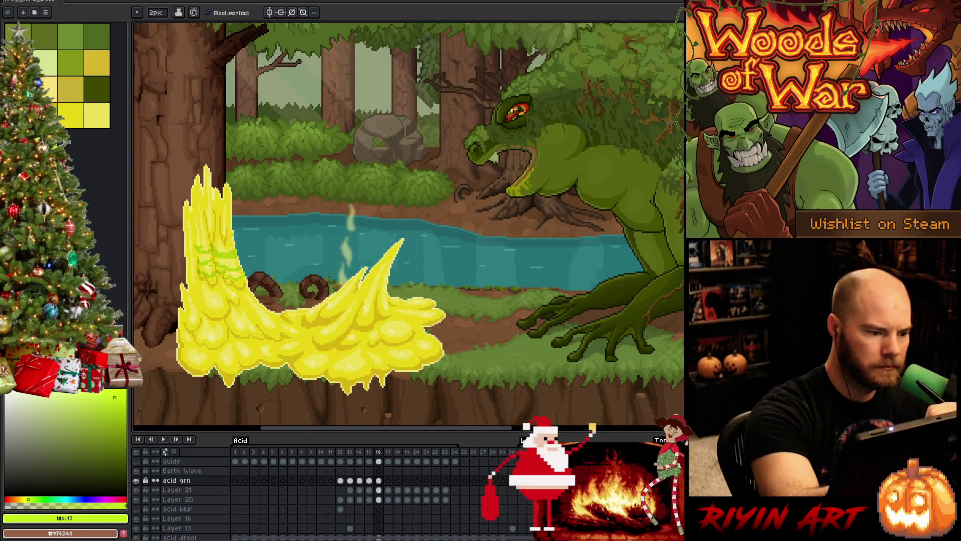
Shade the left acid column and its left edge darker green, checking against frame 15
mouse_move(193, 232)
mouse_down()
mouse_move(208, 239)
mouse_move(199, 221)
mouse_up()
key(Right)
key(Left)
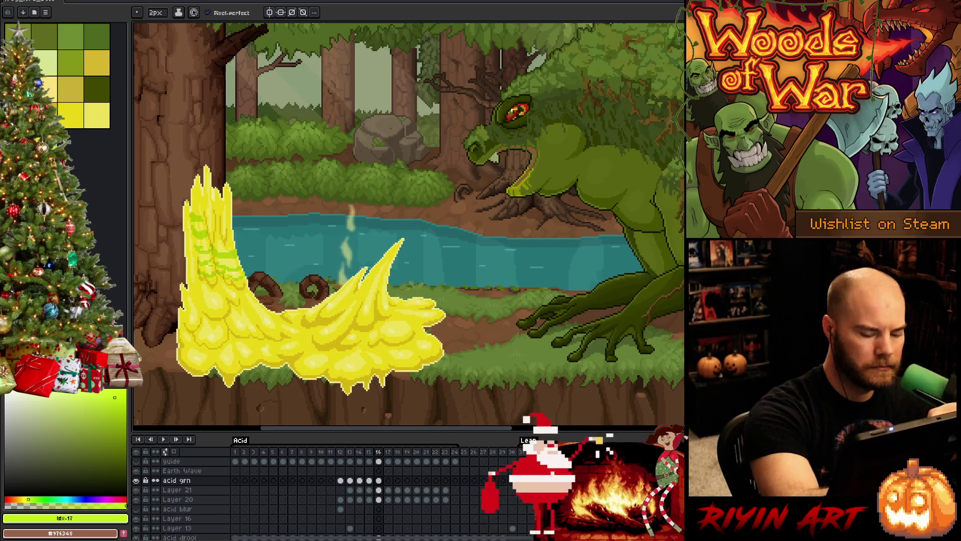
key(Left)
key(Right)
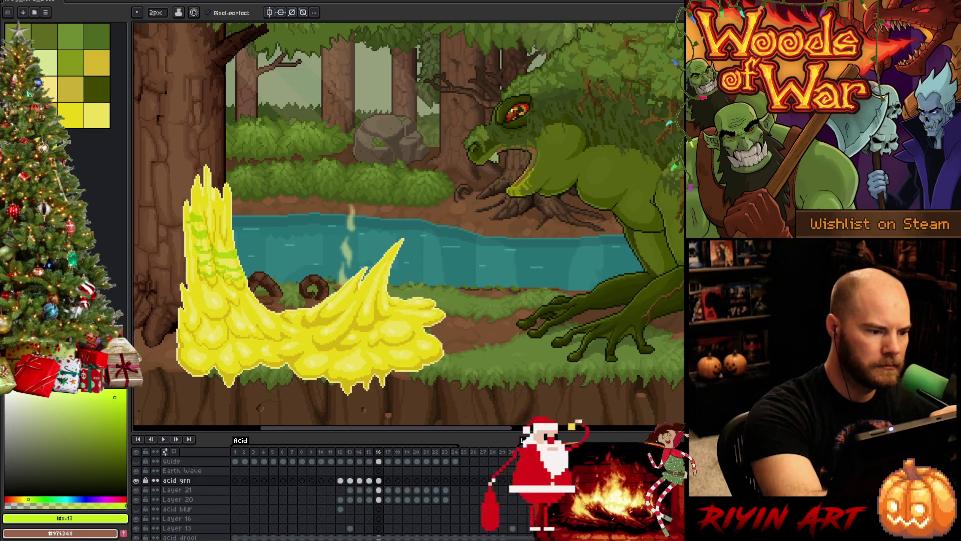
drag(188, 202, 182, 222)
key(Left)
key(Right)
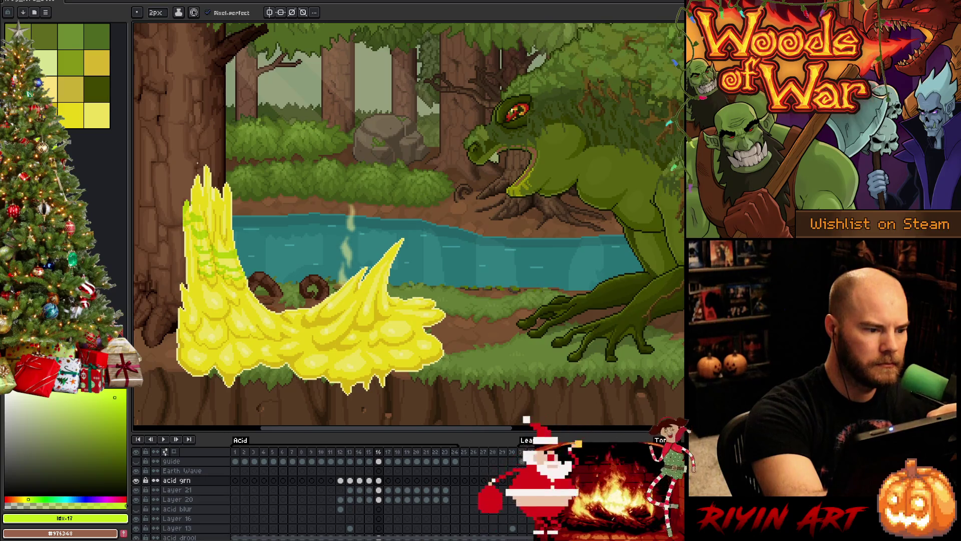
key(Left)
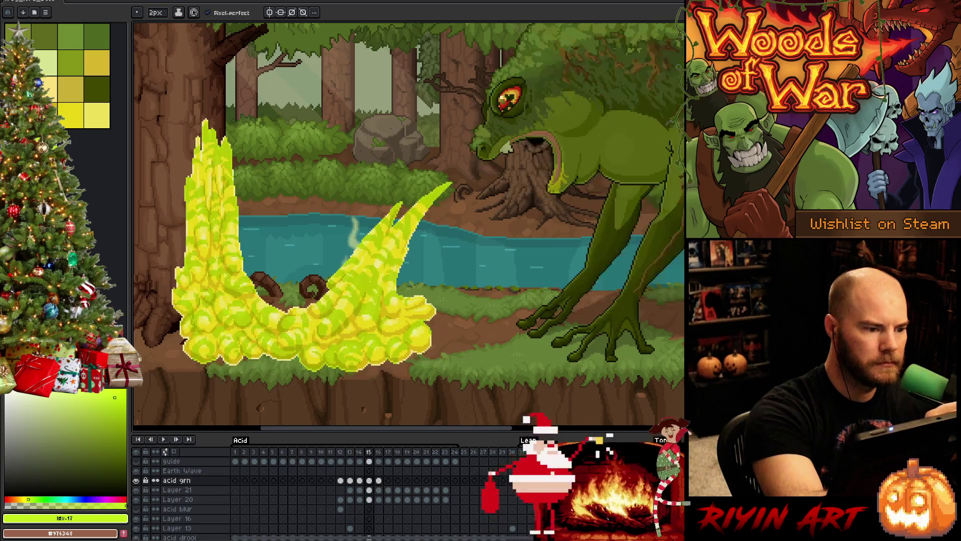
key(Right)
key(Left)
key(Right)
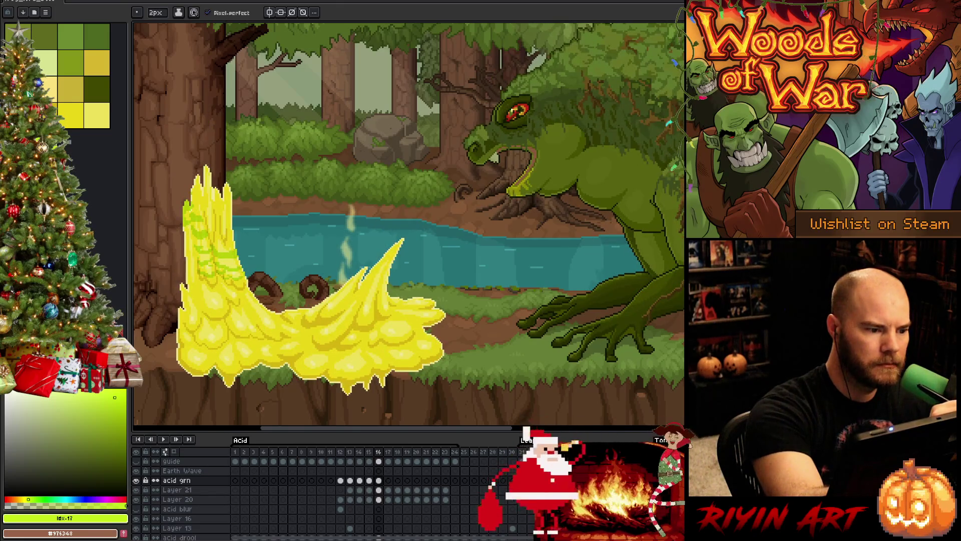
Paint green shading on the tip of the acid spike on frame 16
key(b)
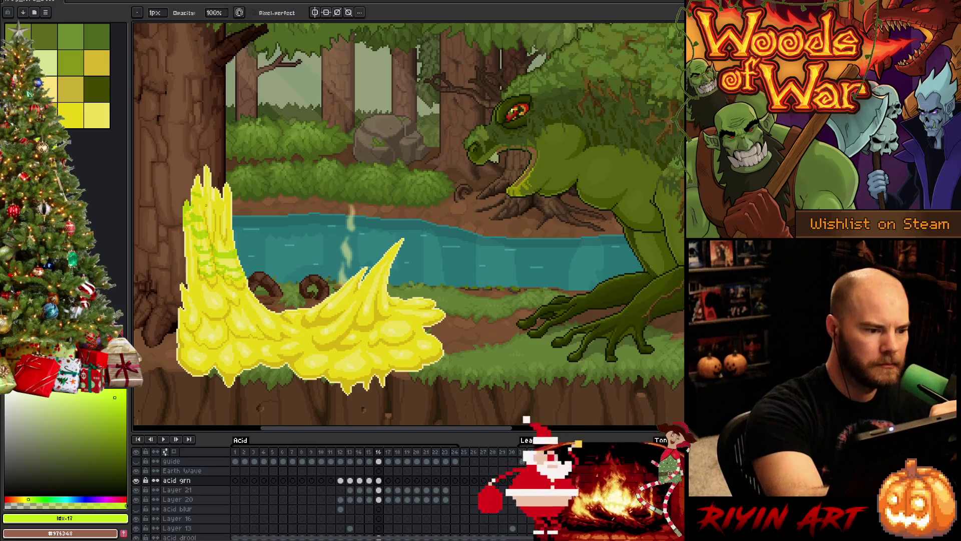
key(b)
key(Left)
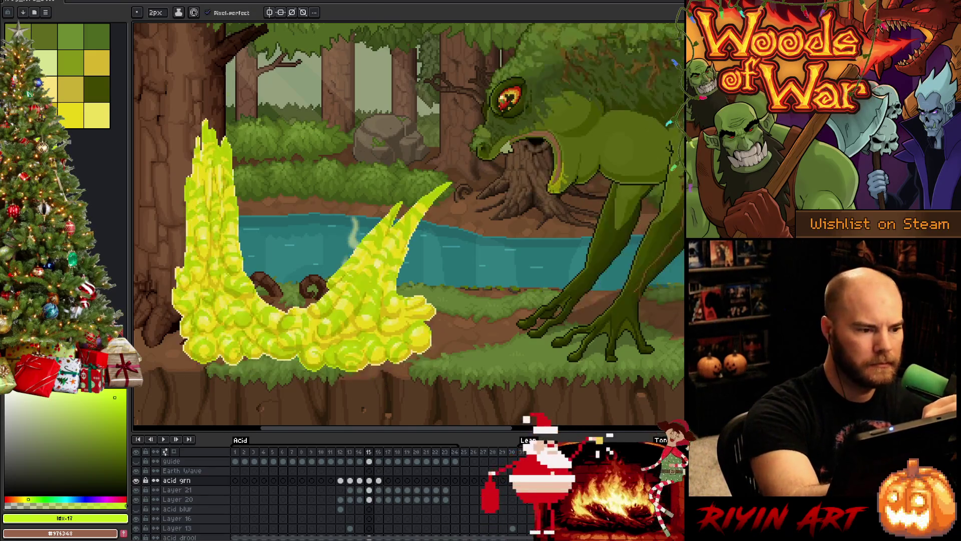
key(Right)
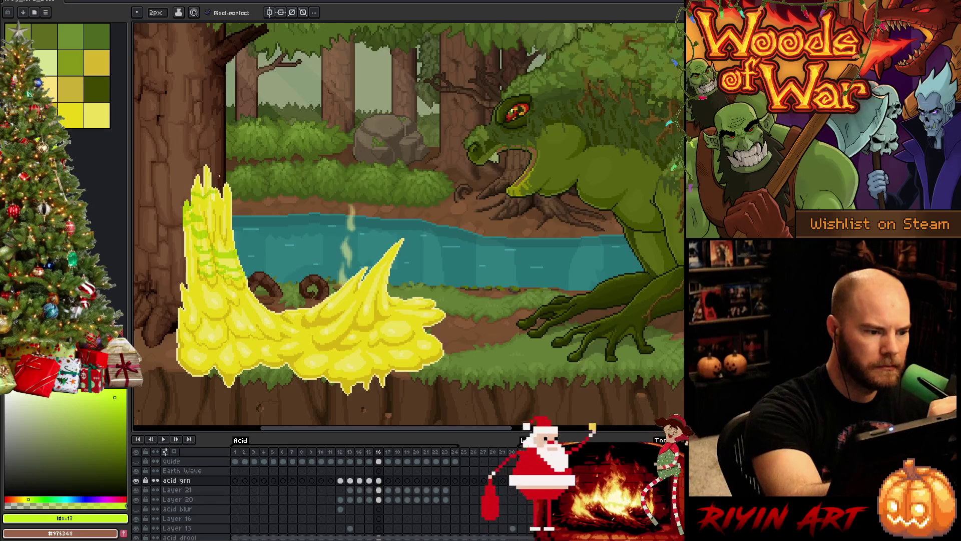
key(e)
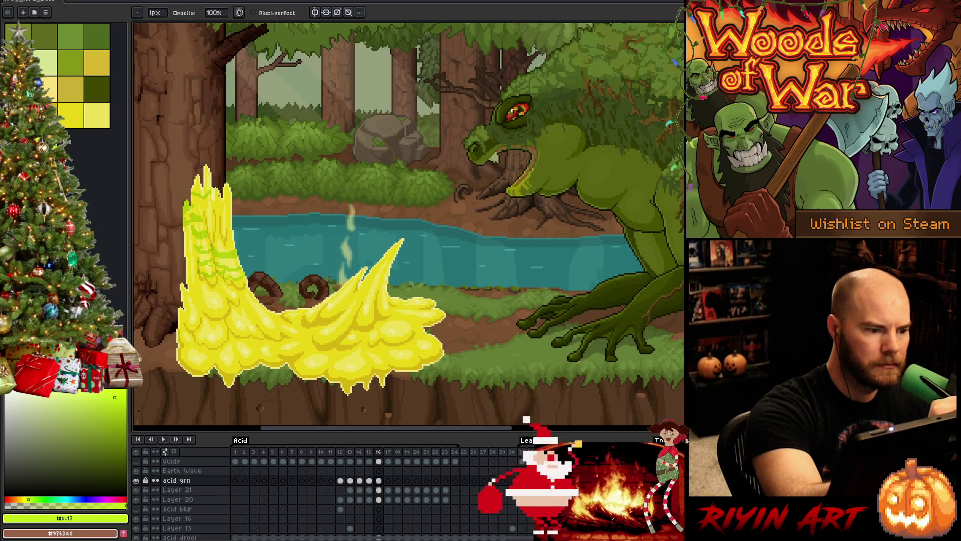
key(b)
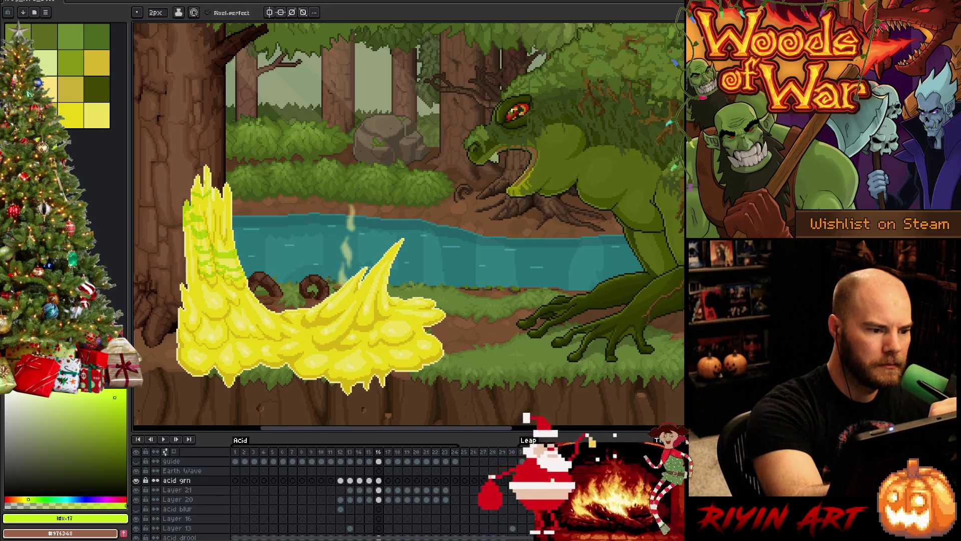
drag(208, 181, 207, 166)
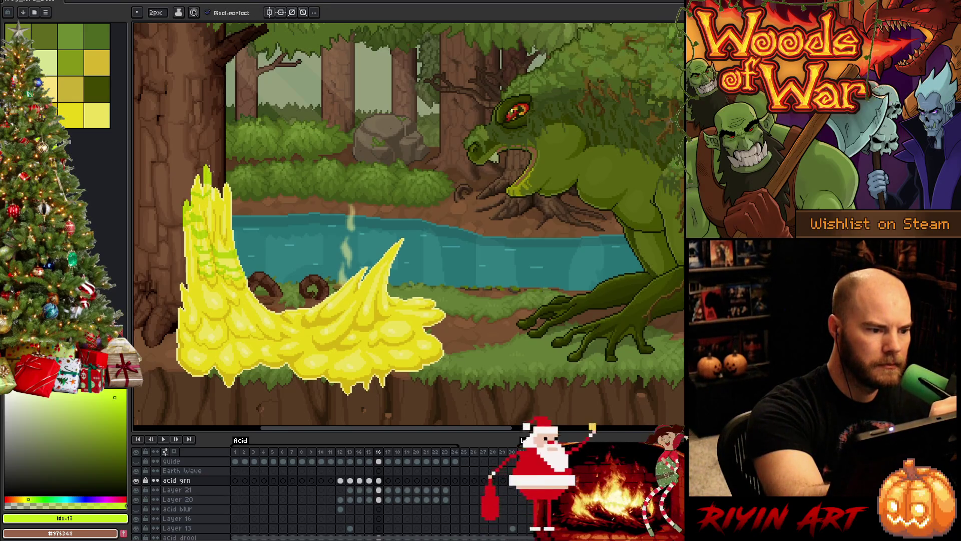
key(Right)
key(Left)
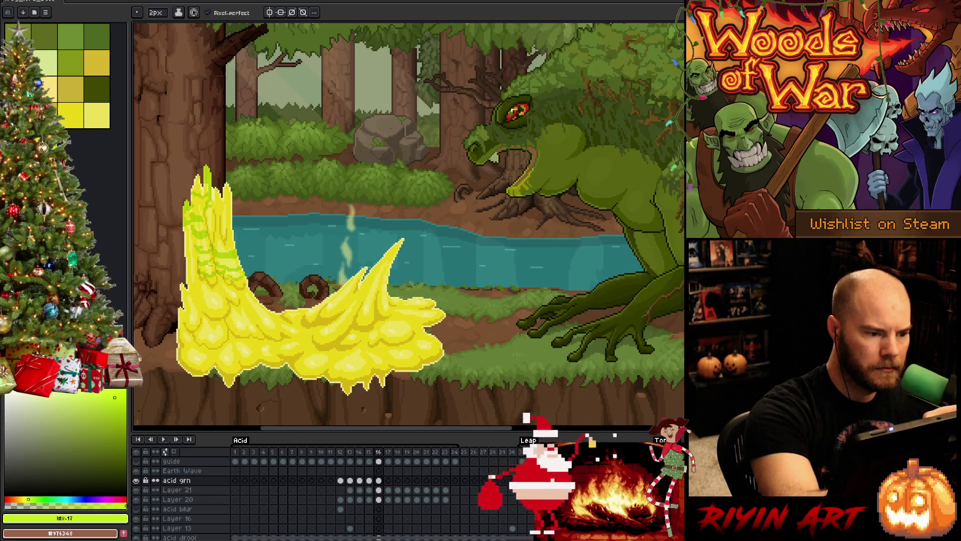
Flip repeatedly between frames 15 and 16 to compare the acid shading
key(e)
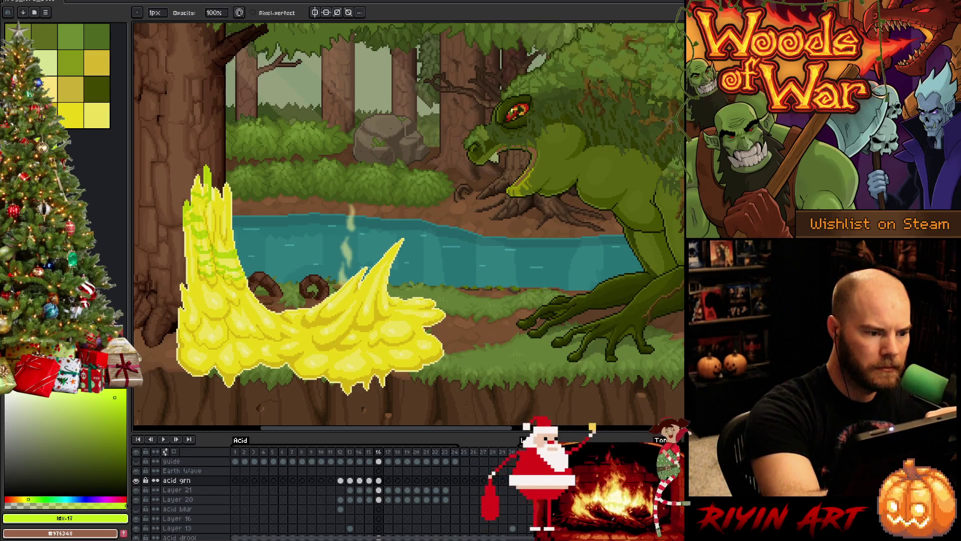
key(b)
key(Left)
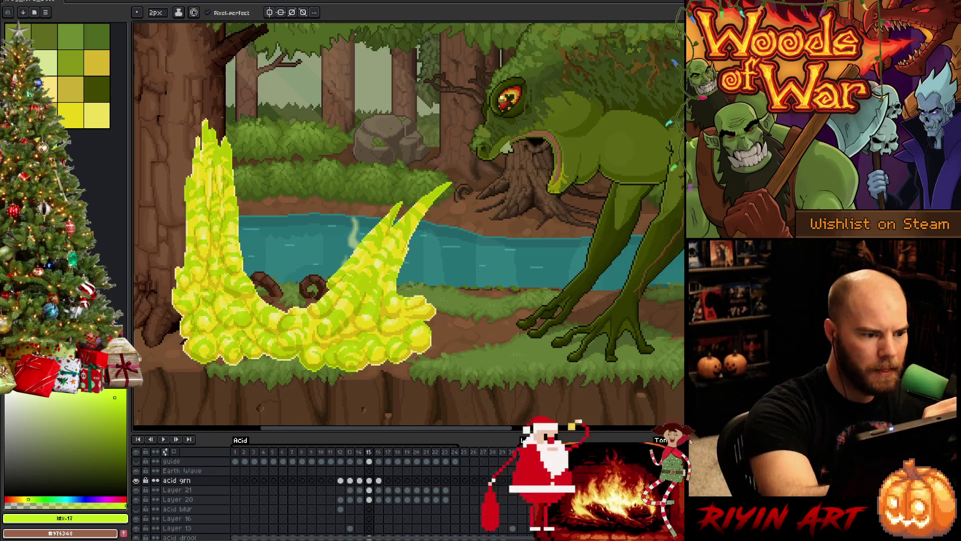
key(Right)
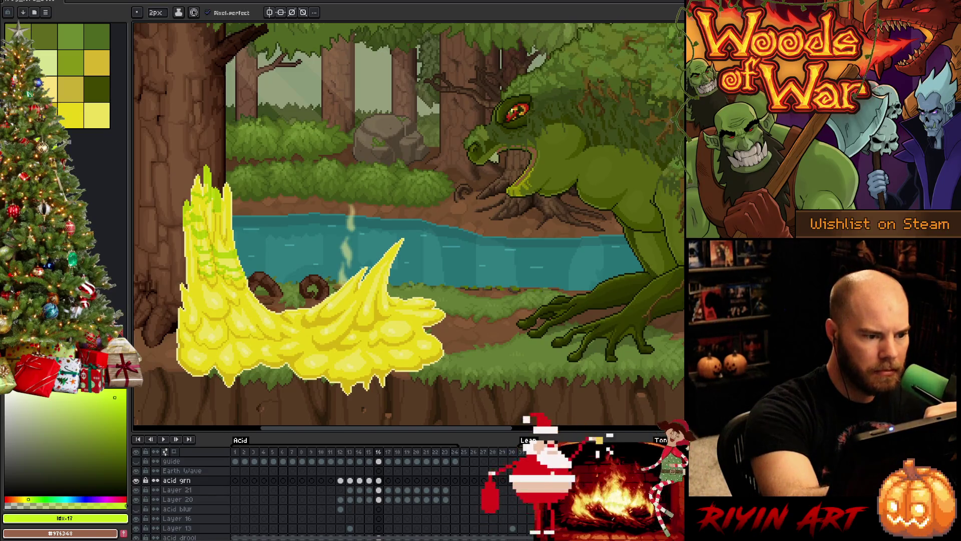
key(Left)
key(Right)
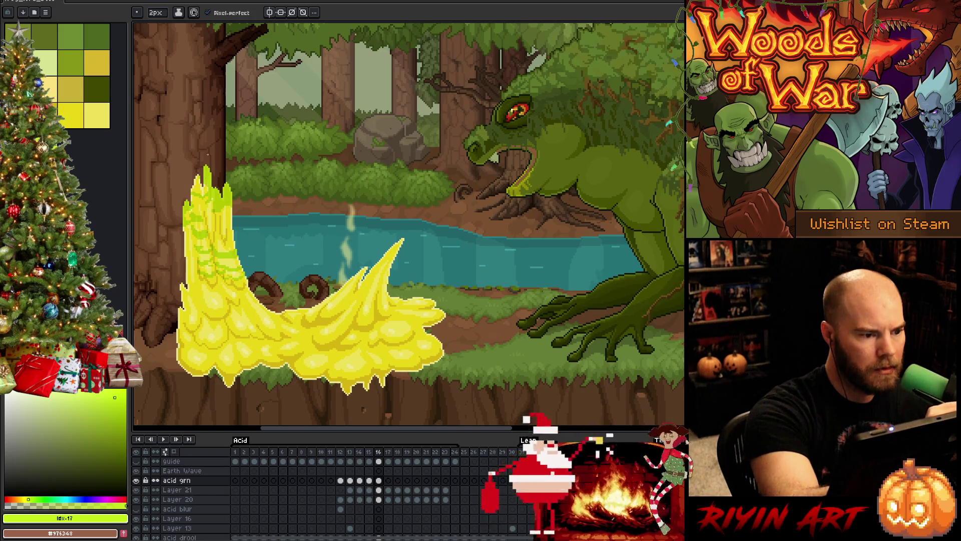
key(Left)
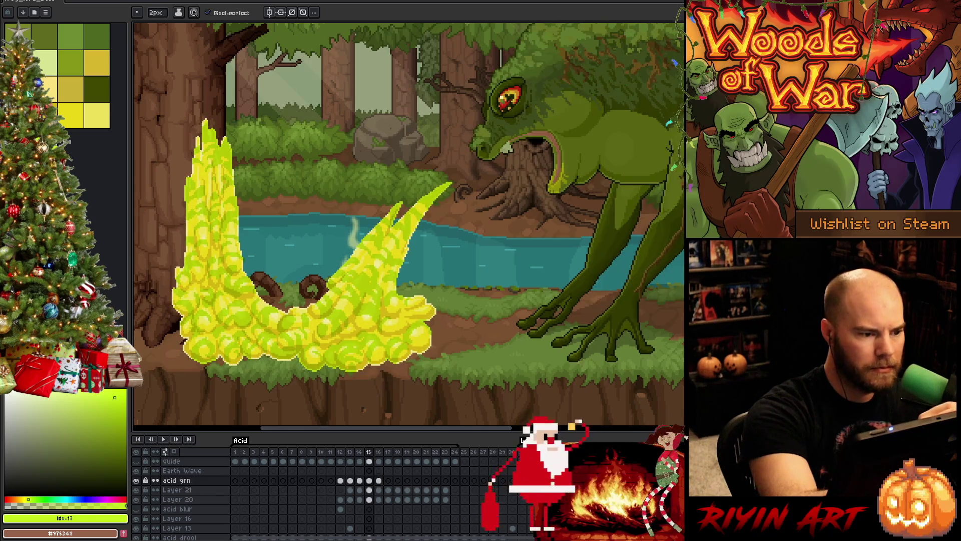
key(Right)
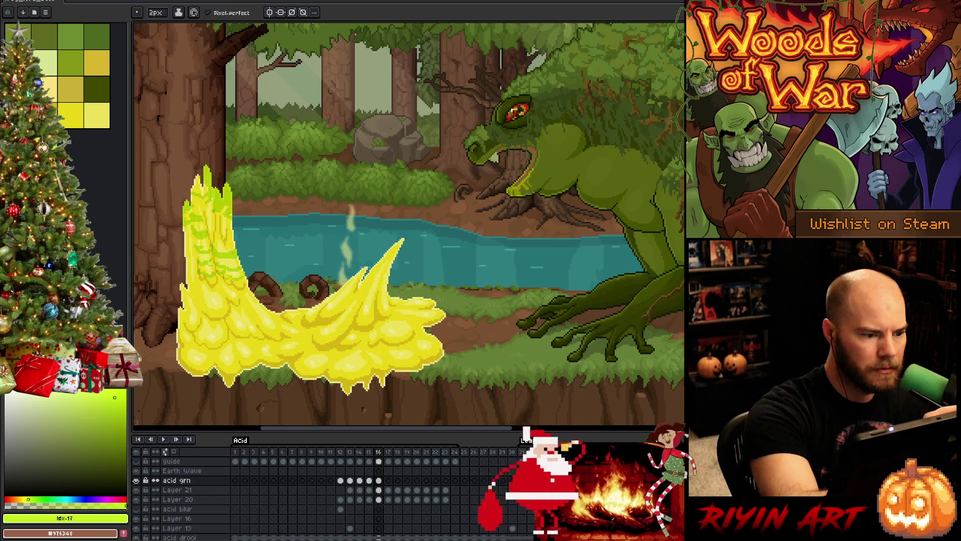
key(Left)
key(Right)
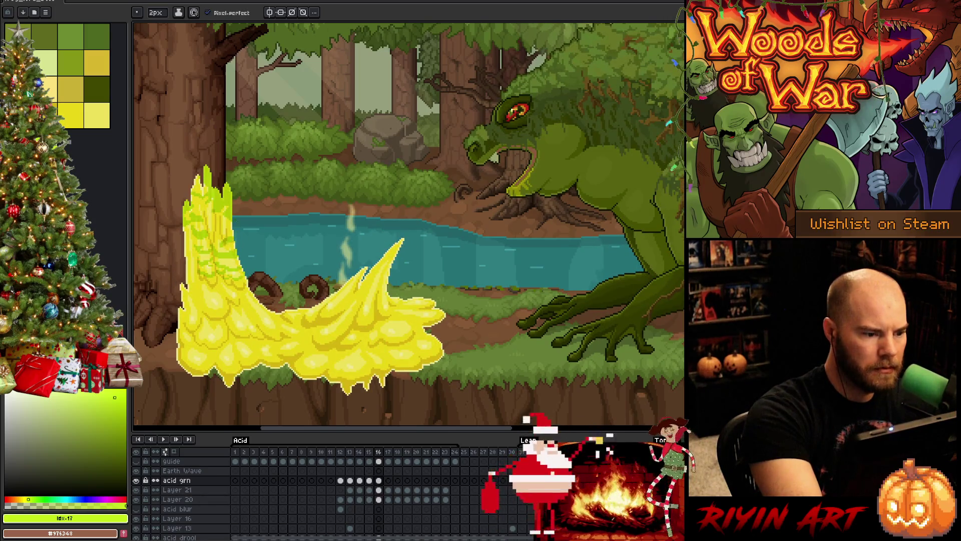
key(Left)
key(Right)
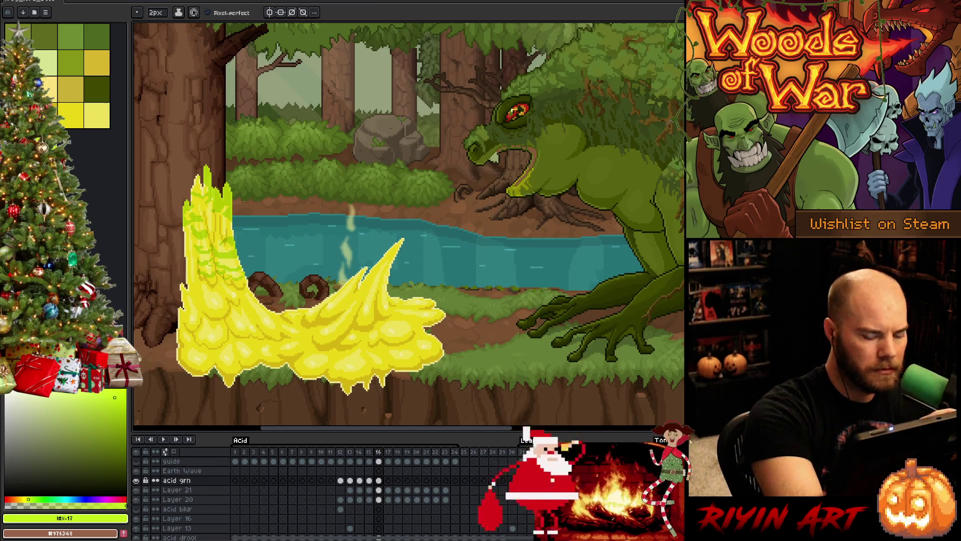
key(Left)
key(Right)
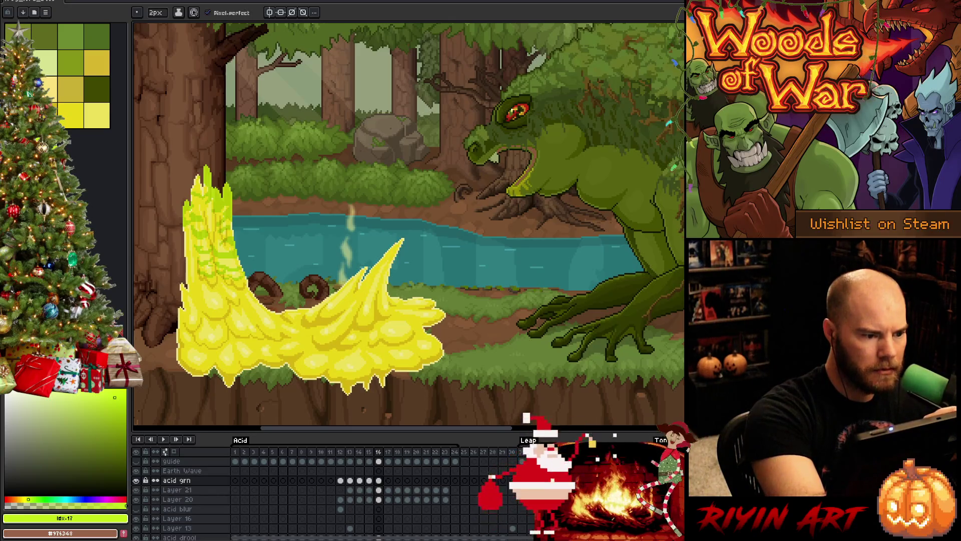
After another frame 15/16 comparison, paint a green streak across the yellow acid on frame 16
key(b)
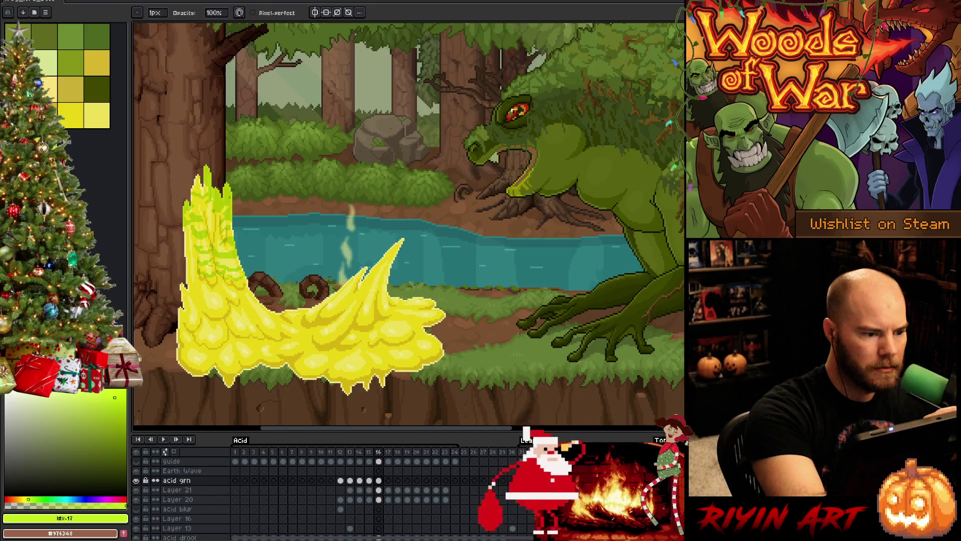
key(e)
key(Left)
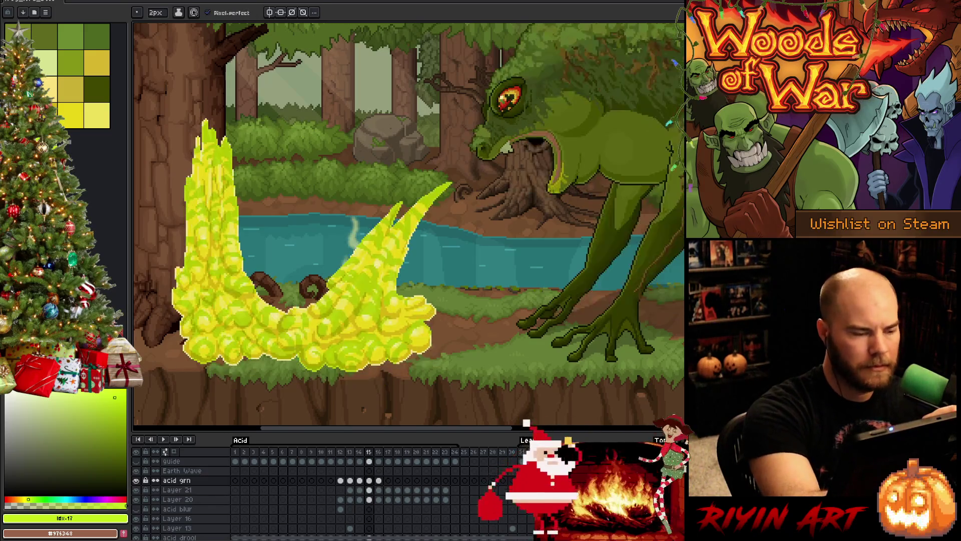
key(Right)
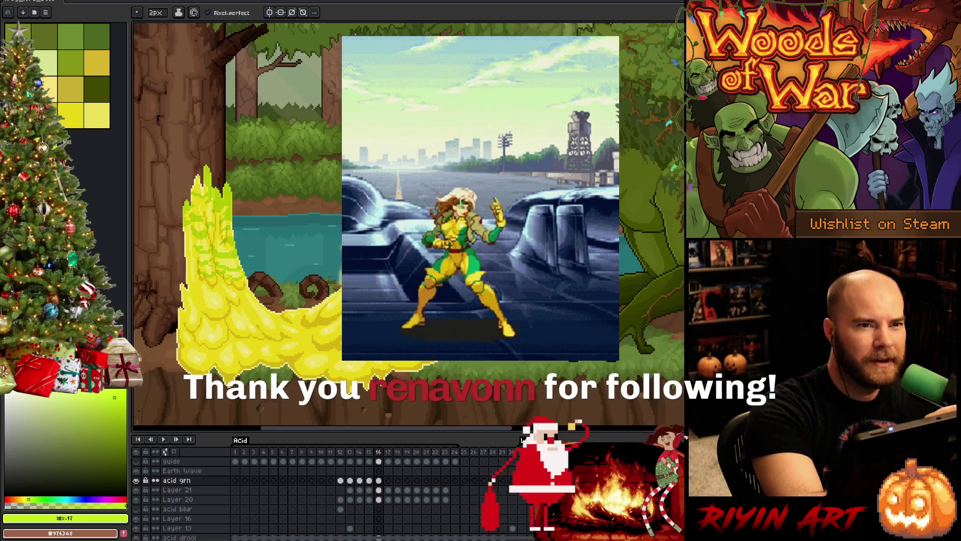
key(b)
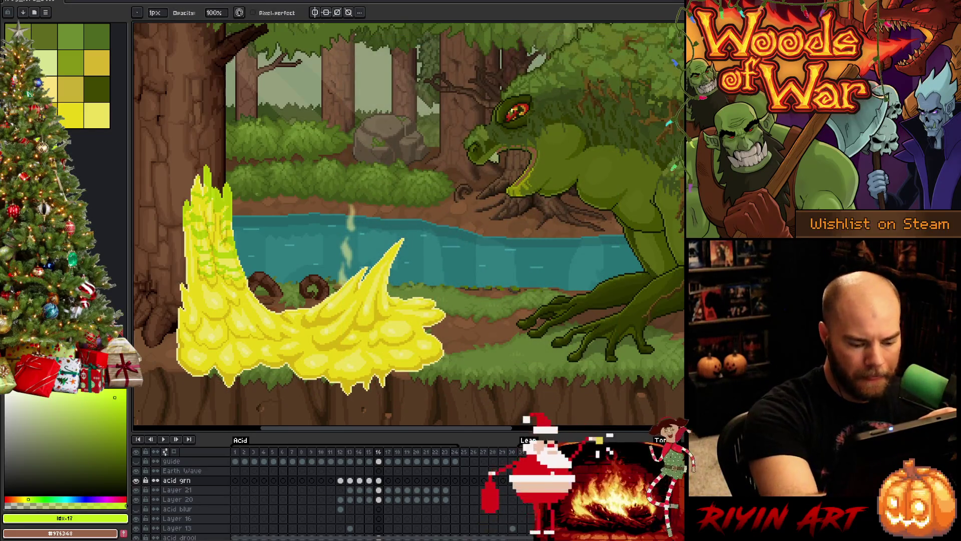
key(b)
key(comma)
key(period)
key(comma)
key(period)
drag(225, 301, 202, 310)
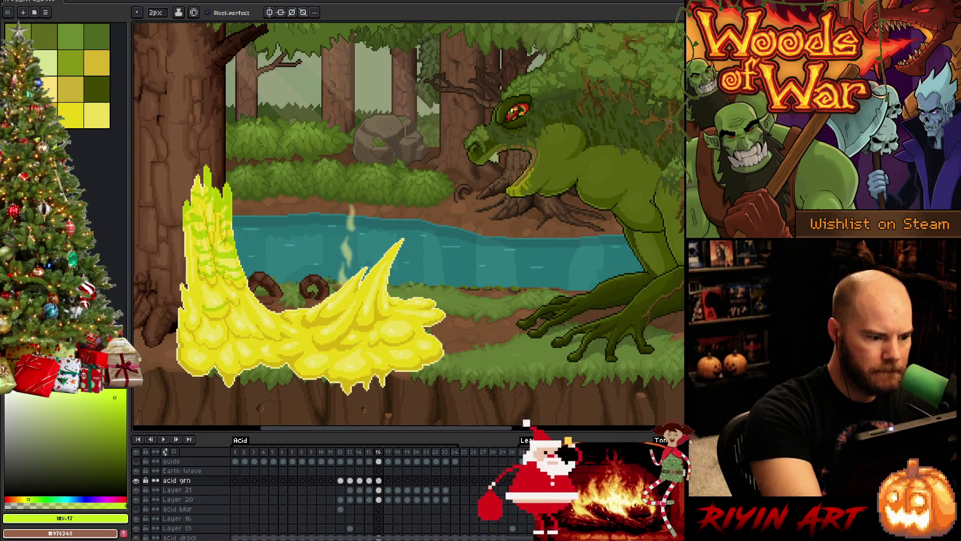
Toggle between eraser and pencil and check frame 16 against the neighbouring frame
key(e)
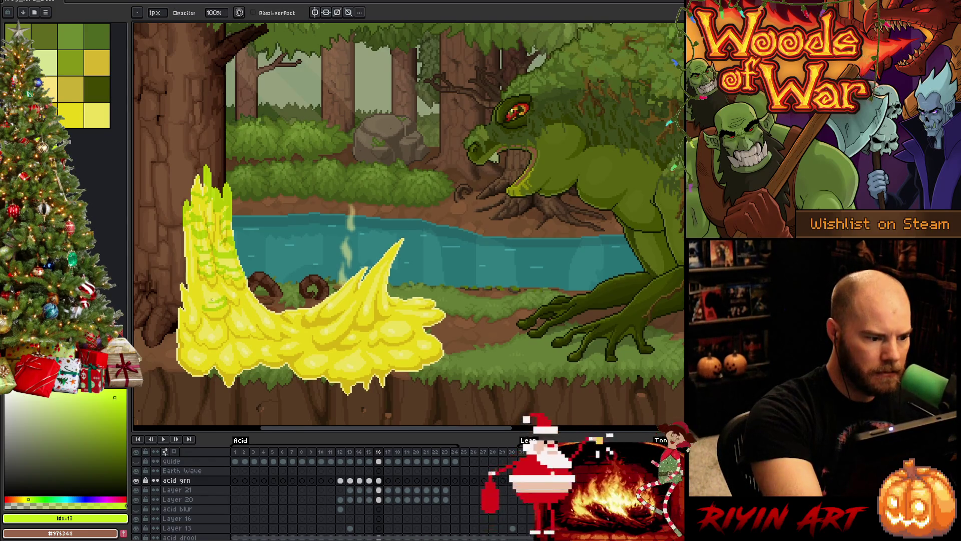
key(b)
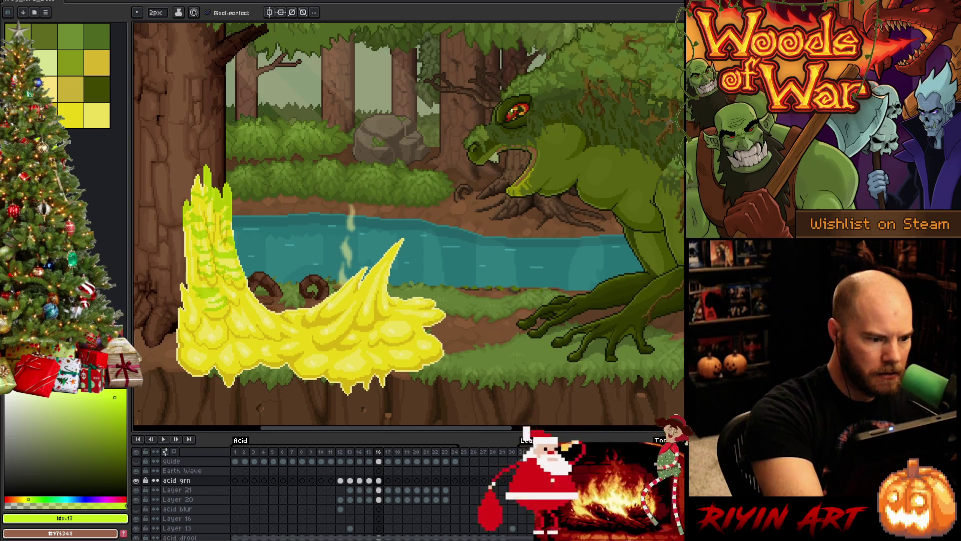
key(e)
key(b)
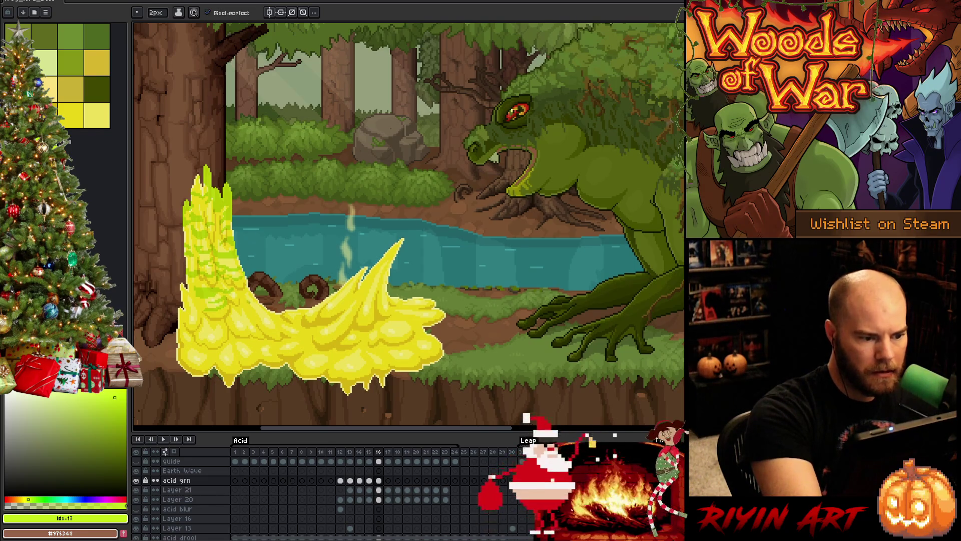
key(b)
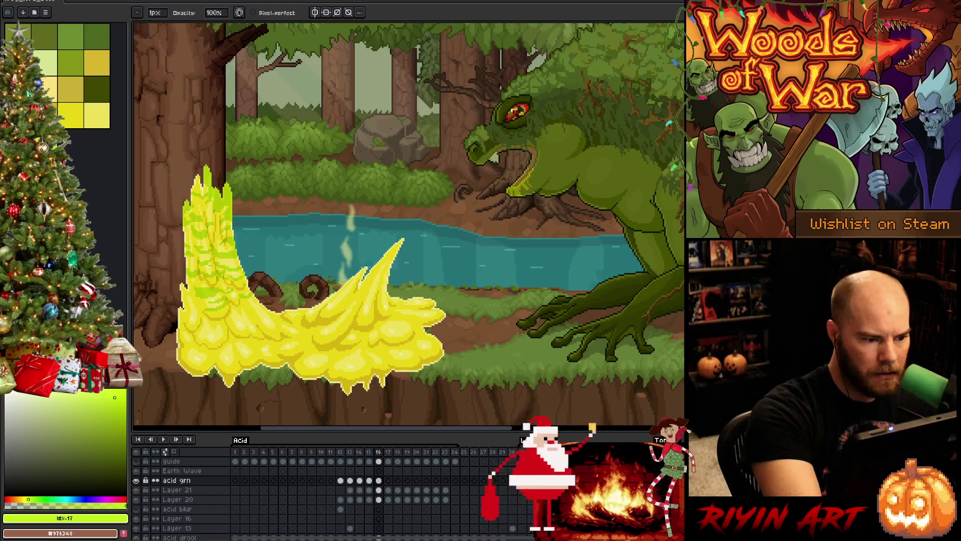
key(e)
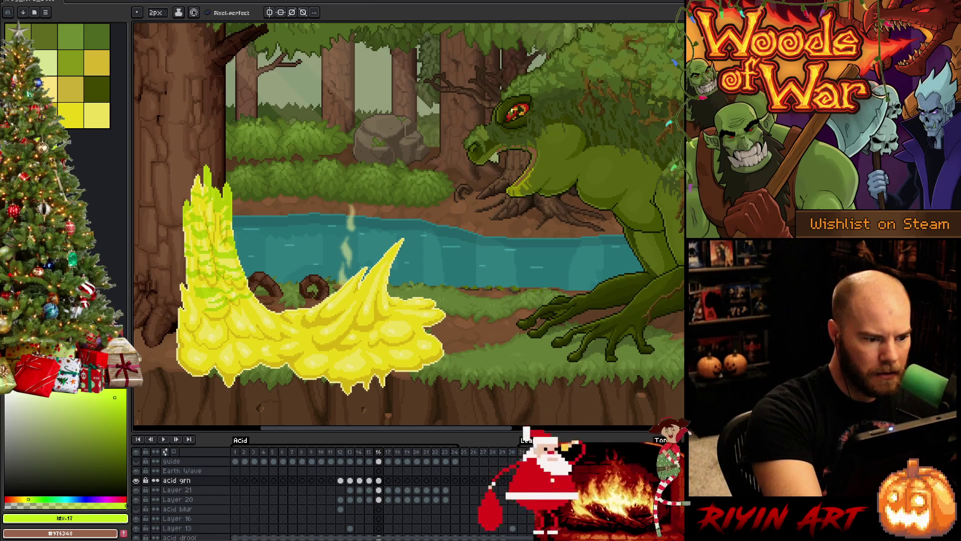
key(Left)
key(Right)
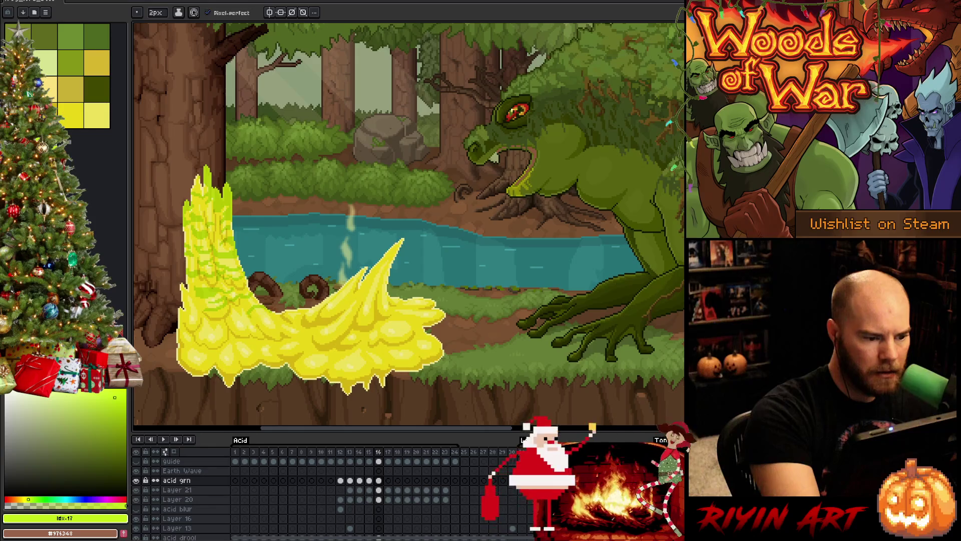
Paint green streaks on the left acid column, redo one, and compare with frame 15
drag(247, 311, 271, 317)
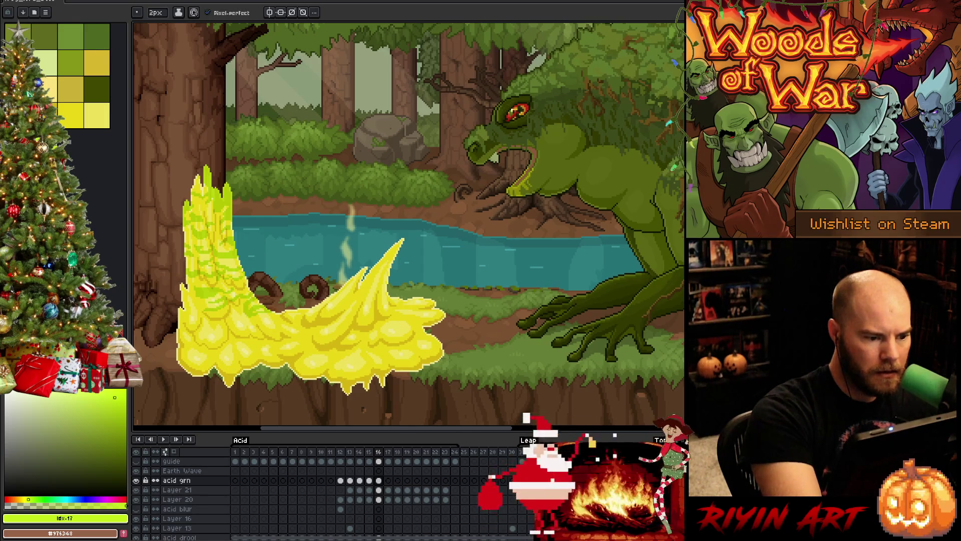
mouse_move(231, 323)
mouse_down()
mouse_move(242, 335)
mouse_move(241, 325)
mouse_move(217, 339)
mouse_move(196, 331)
mouse_move(217, 347)
mouse_move(193, 346)
mouse_up()
key(ctrl+z)
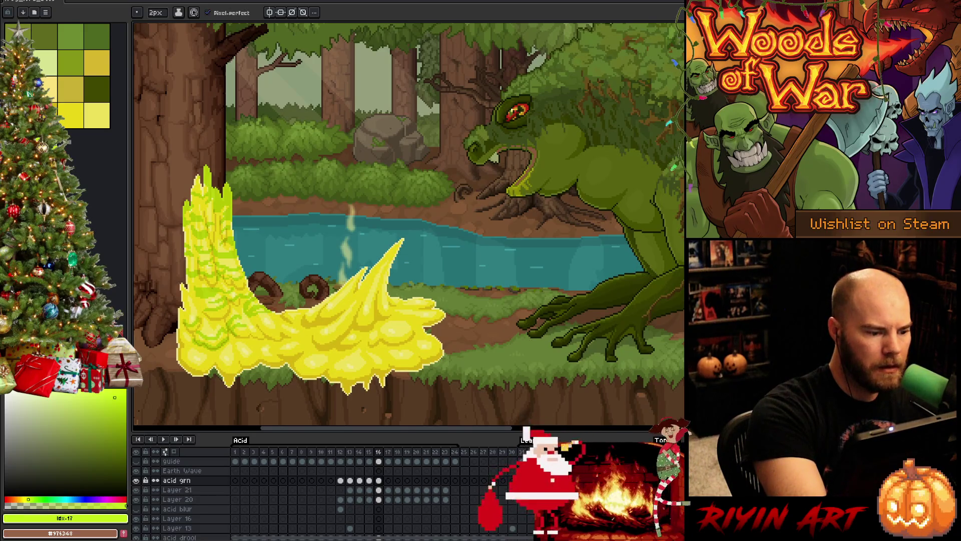
key(comma)
key(period)
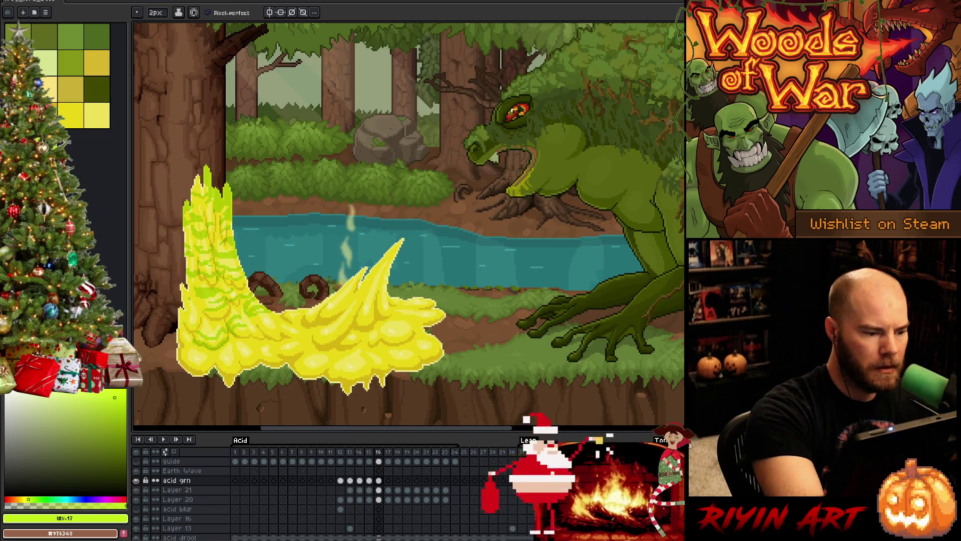
key(comma)
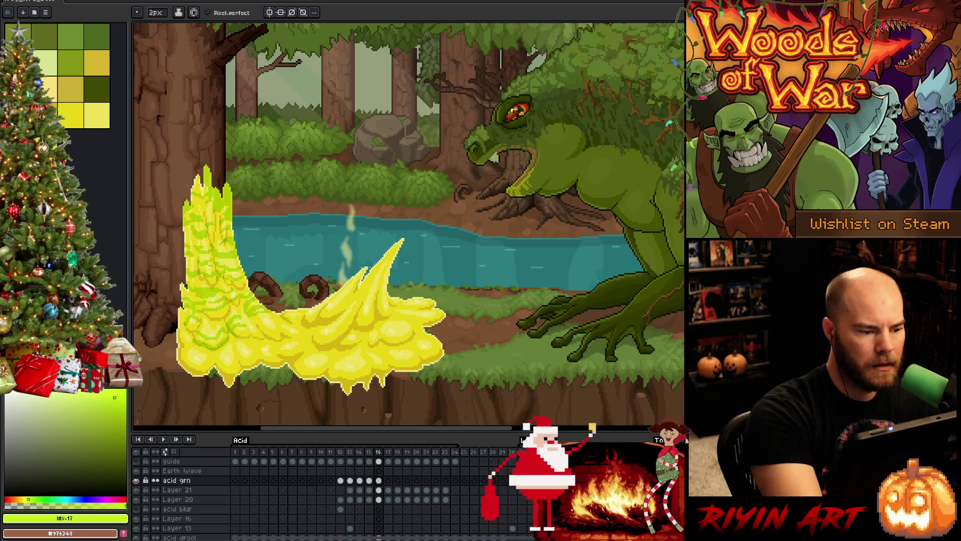
Draw green streaks on the lower-left acid and compare with frame 15
key(Left)
key(Right)
mouse_move(185, 376)
mouse_down()
mouse_move(208, 354)
mouse_move(203, 364)
mouse_up()
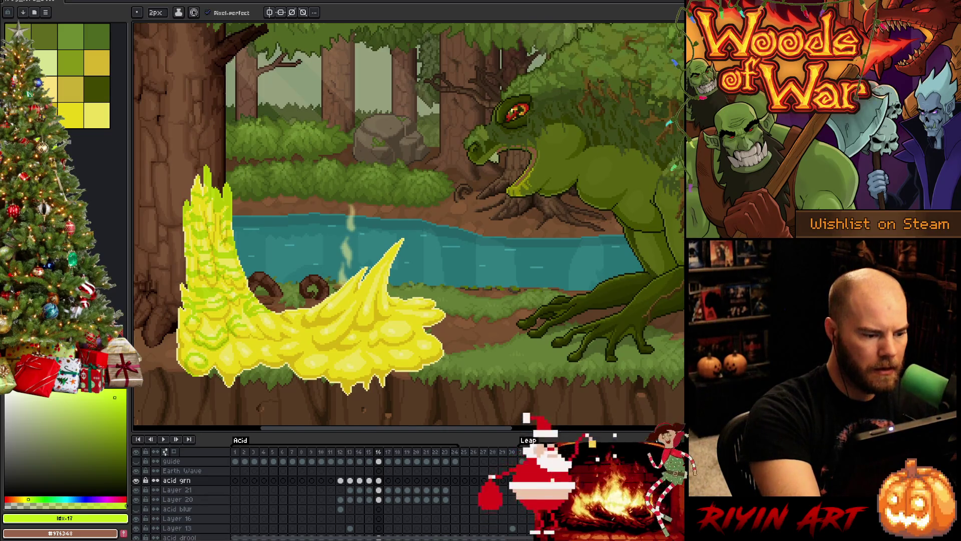
key(Left)
key(Right)
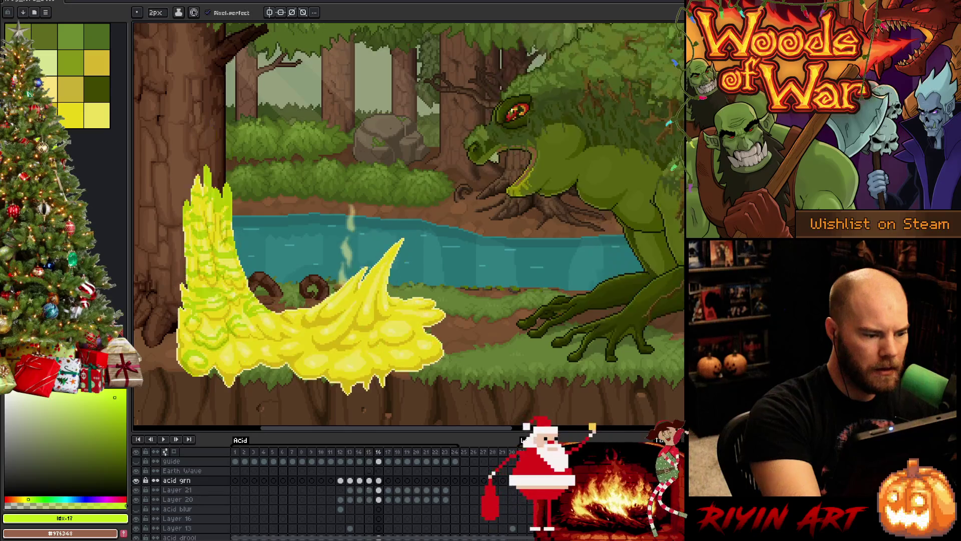
key(Left)
key(Right)
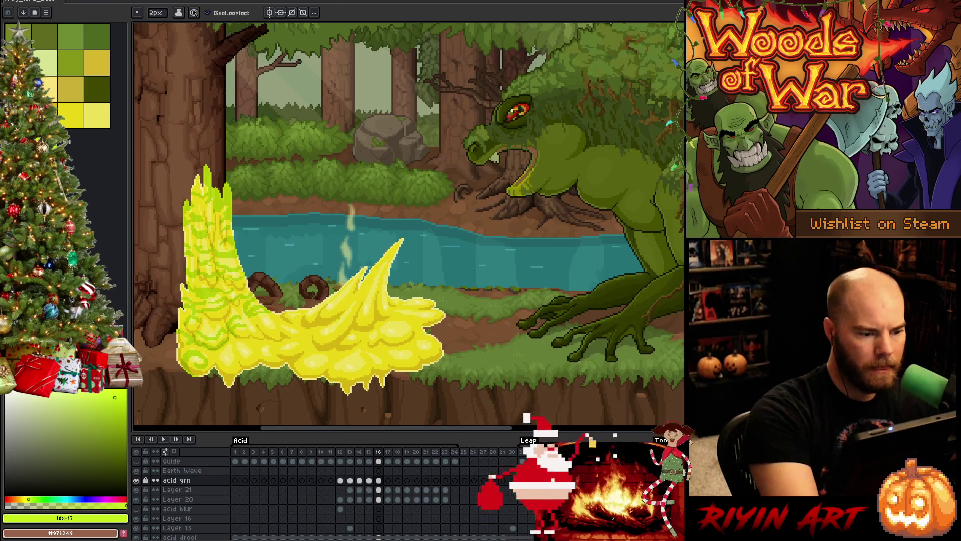
key(Right)
key(Left)
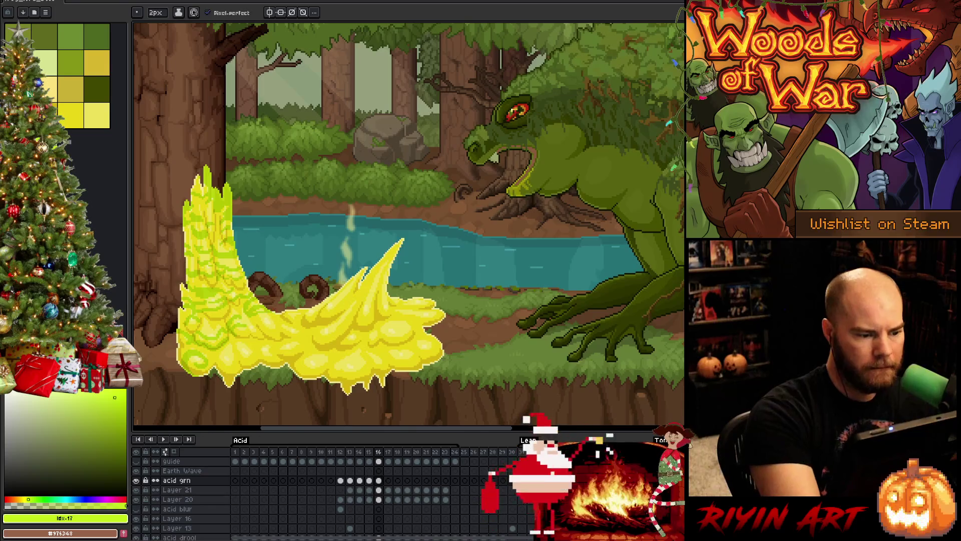
Select then deselect the acid layer, set an 8px eraser, and return to the 2px pencil
key(b)
key(ctrl+a)
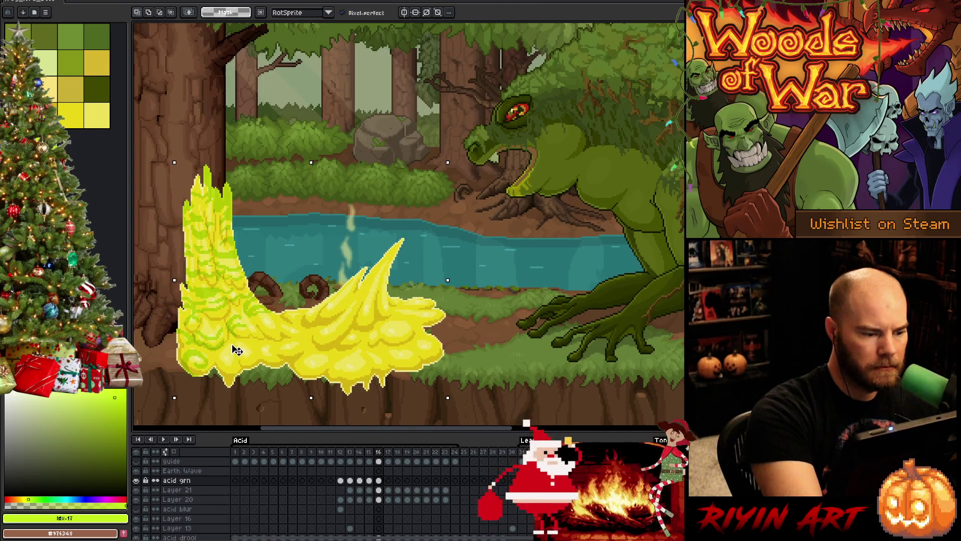
key(ctrl+d)
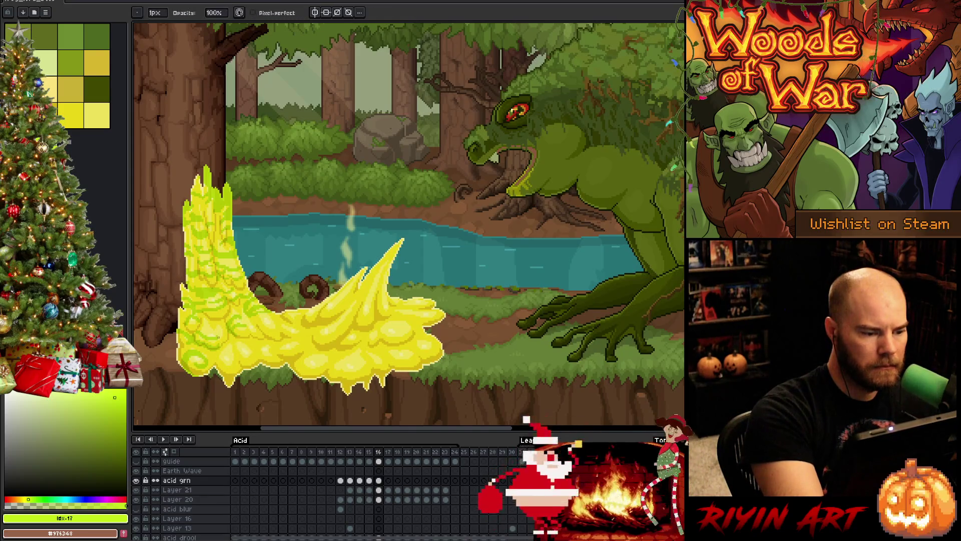
key(e)
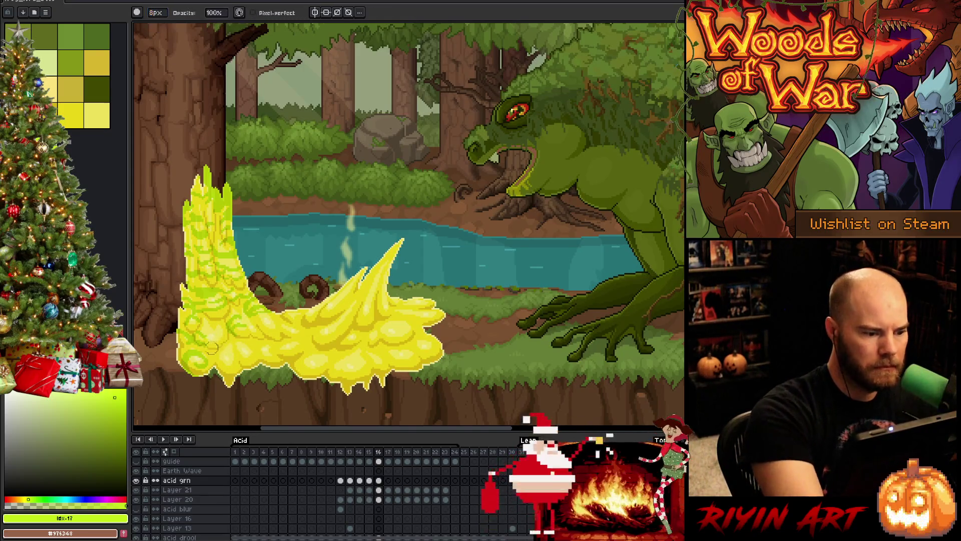
click(156, 13)
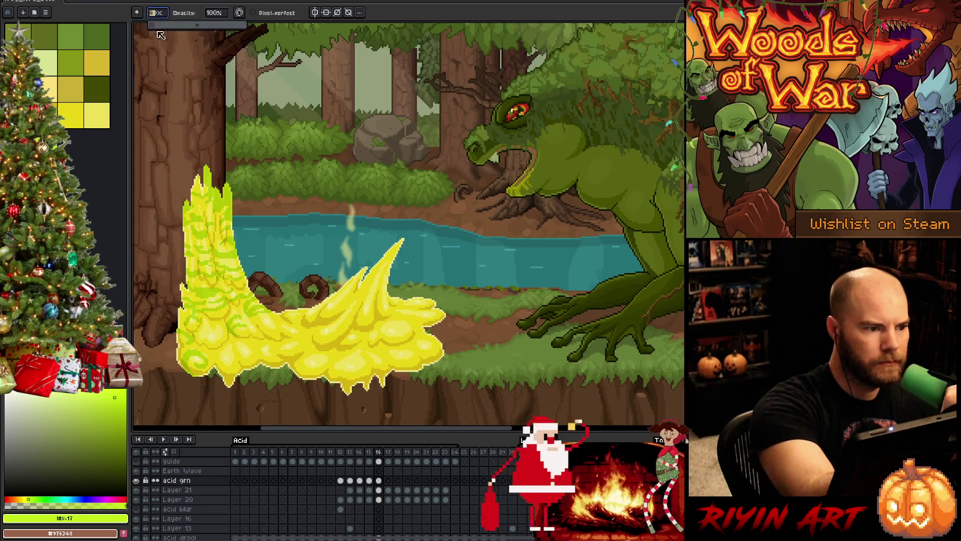
key(b)
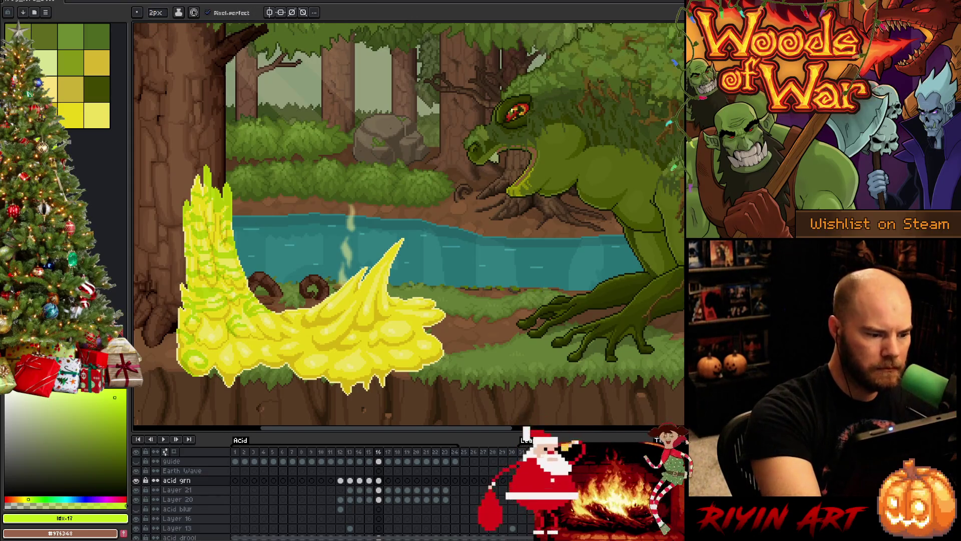
Paint small green and dark green swirls onto the acid, checking against frame 15
key(Left)
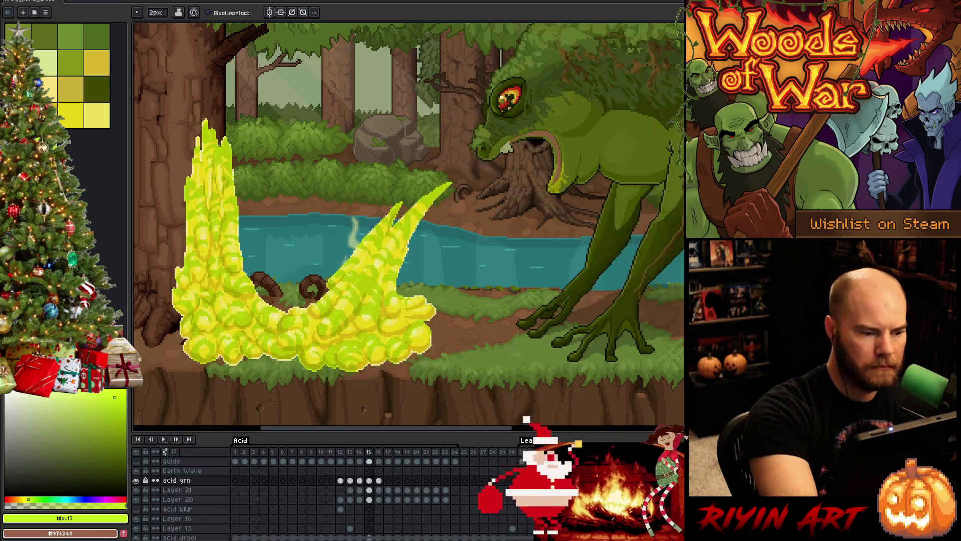
key(Right)
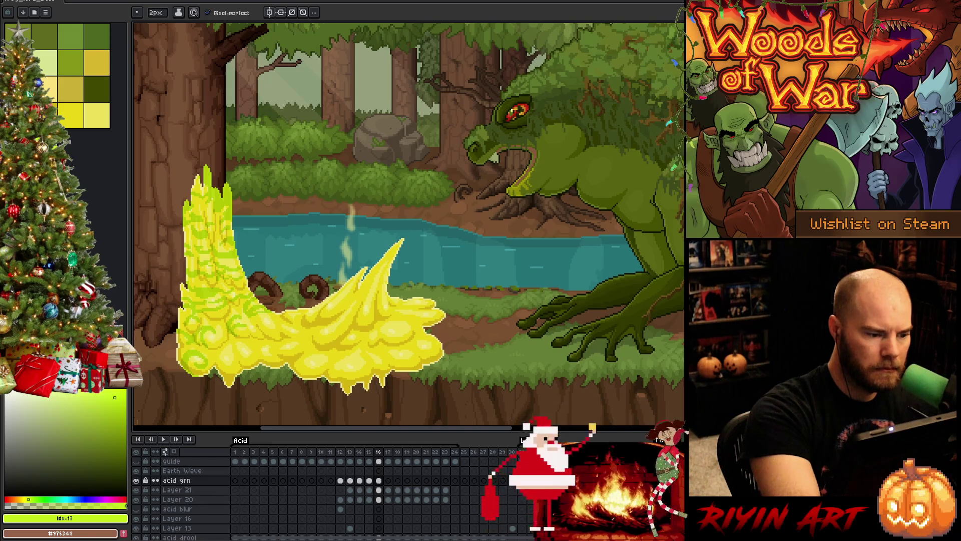
key(Left)
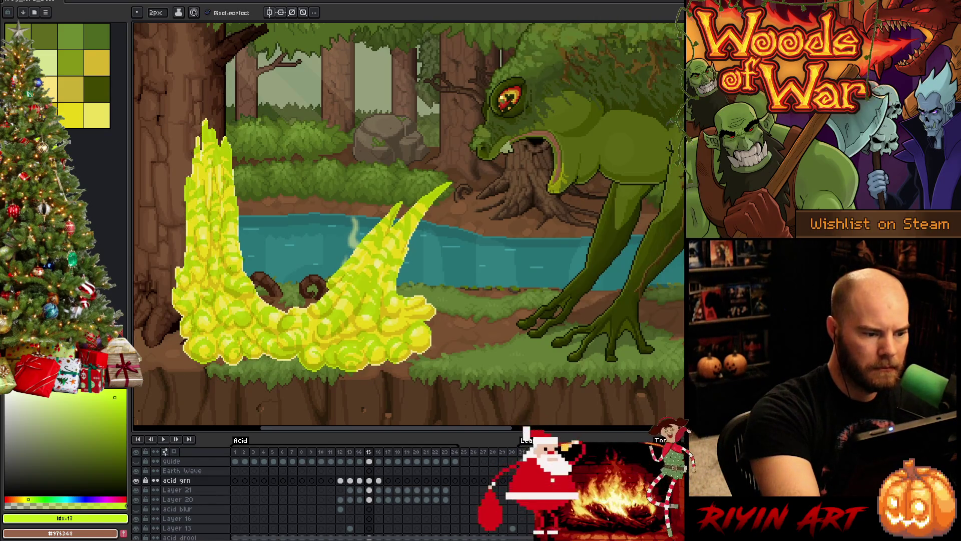
key(Right)
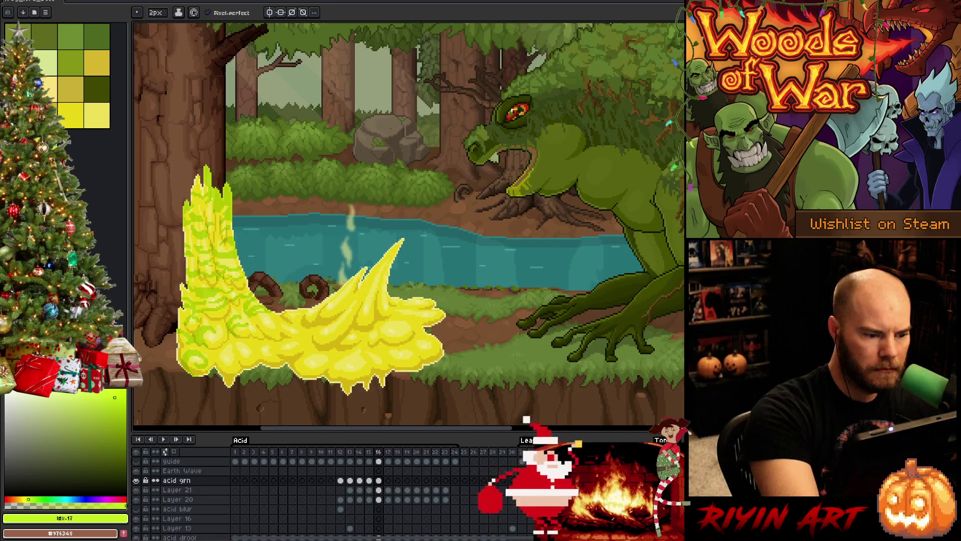
key(Left)
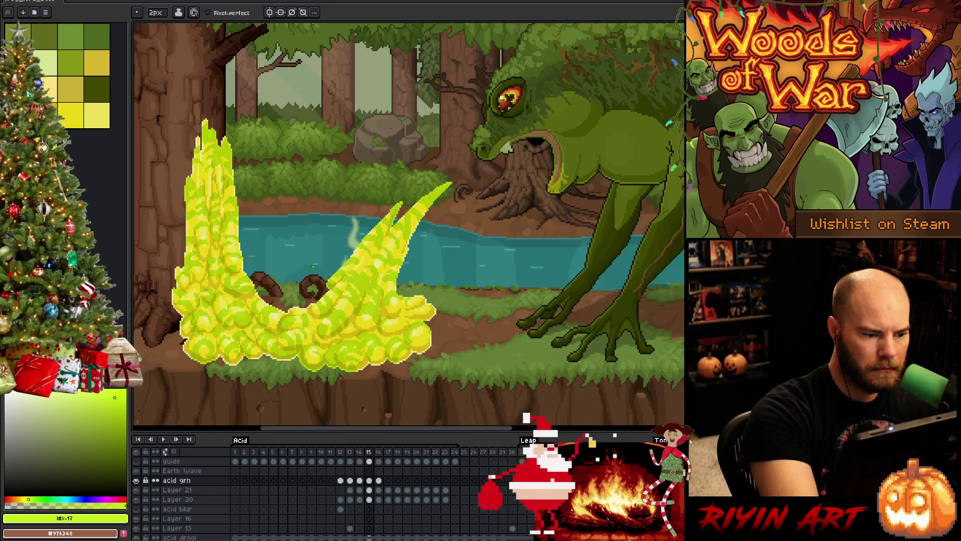
key(Right)
mouse_move(264, 327)
mouse_down()
mouse_move(275, 318)
mouse_move(263, 335)
mouse_move(274, 323)
mouse_up()
key(Left)
key(Right)
key(Left)
key(Right)
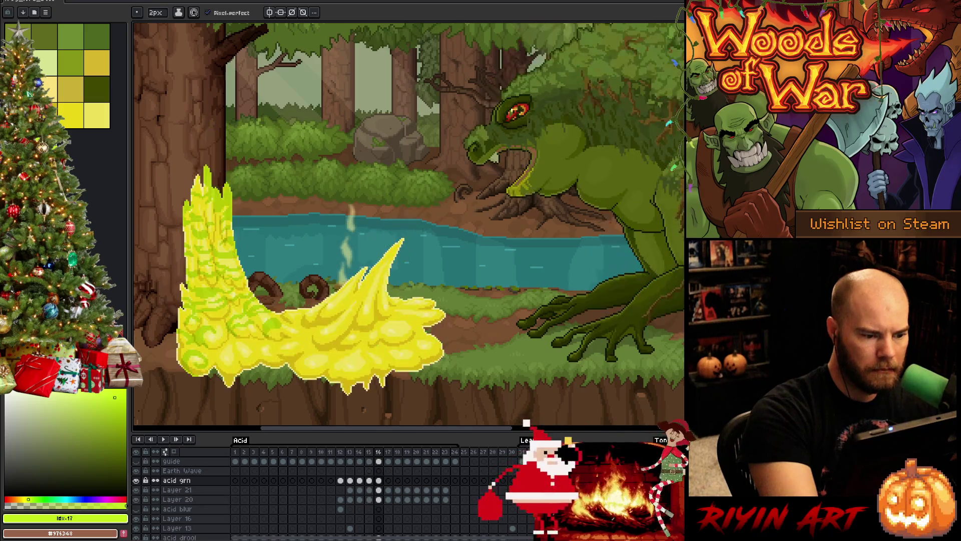
mouse_move(282, 361)
mouse_down()
mouse_move(270, 349)
mouse_move(258, 356)
mouse_move(273, 366)
mouse_up()
Preview the animation around frame 16 and return to it
key(g)
key(b)
key(Right)
key(Left)
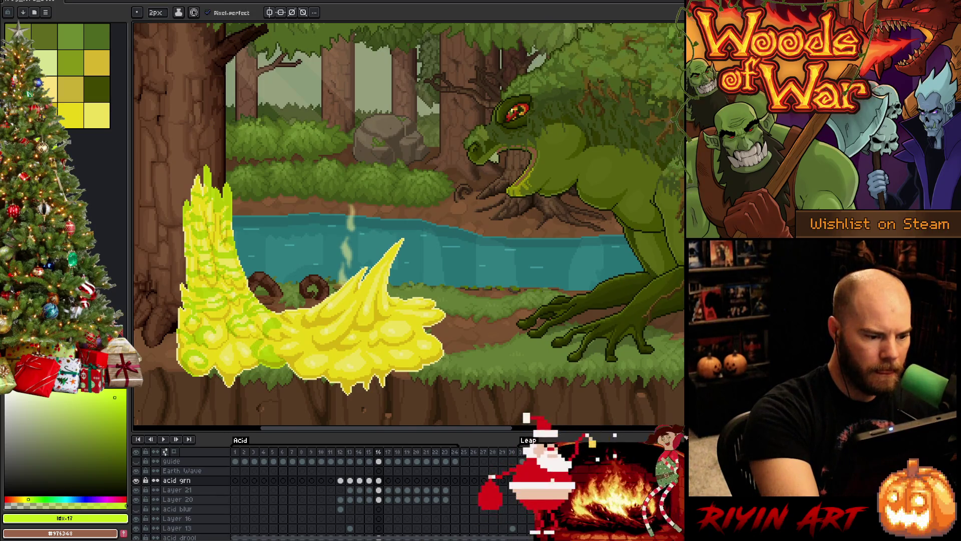
key(Return)
key(Return)
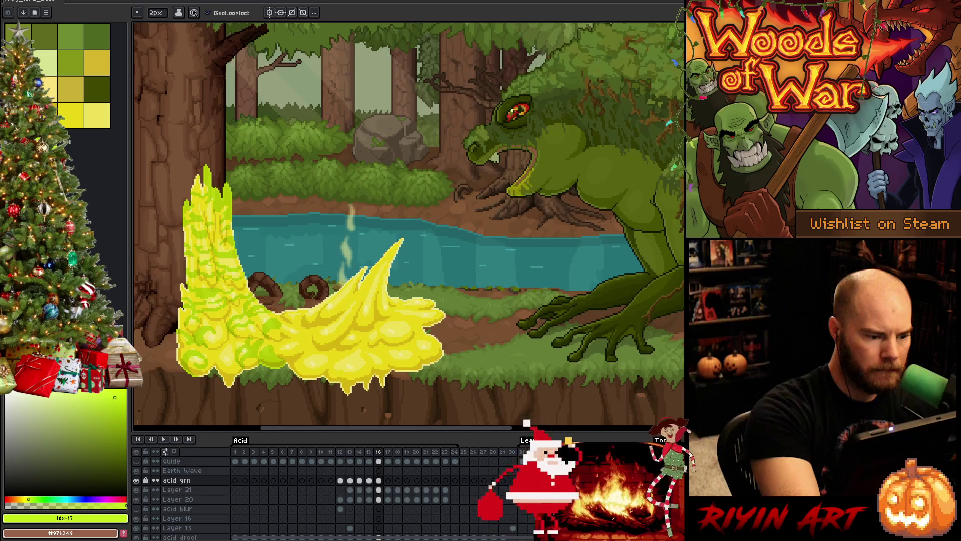
key(Return)
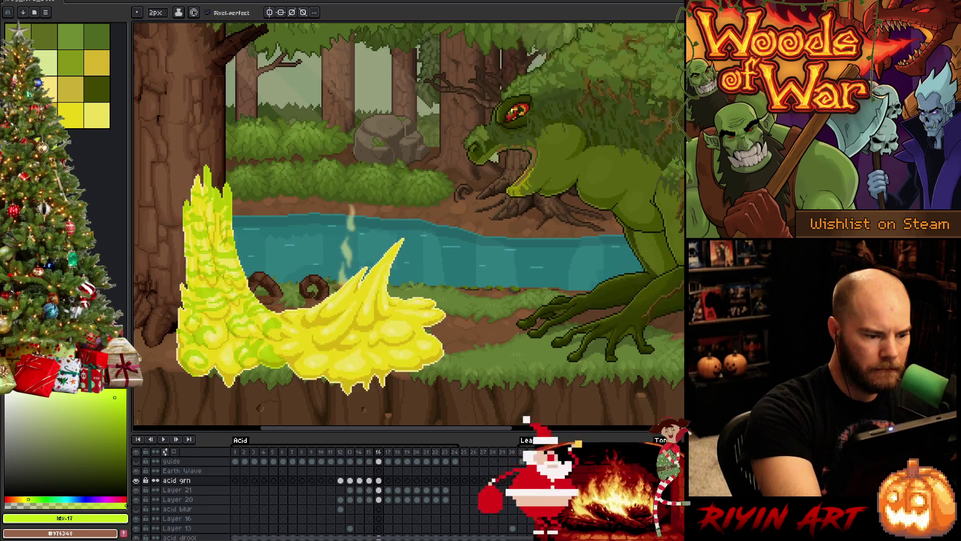
key(Return)
key(Return)
key(Return)
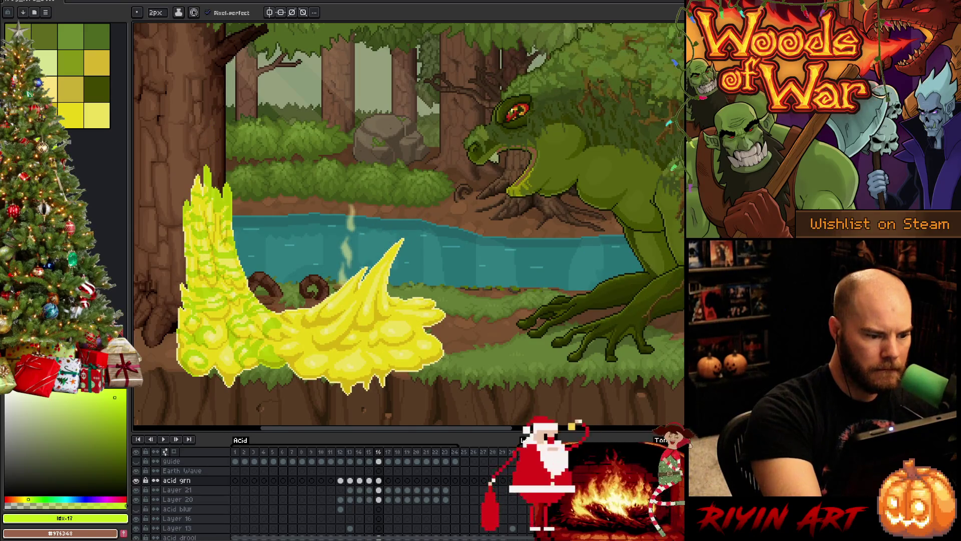
Flip between frames 15 and 16 to check the new shading
key(Left)
key(Right)
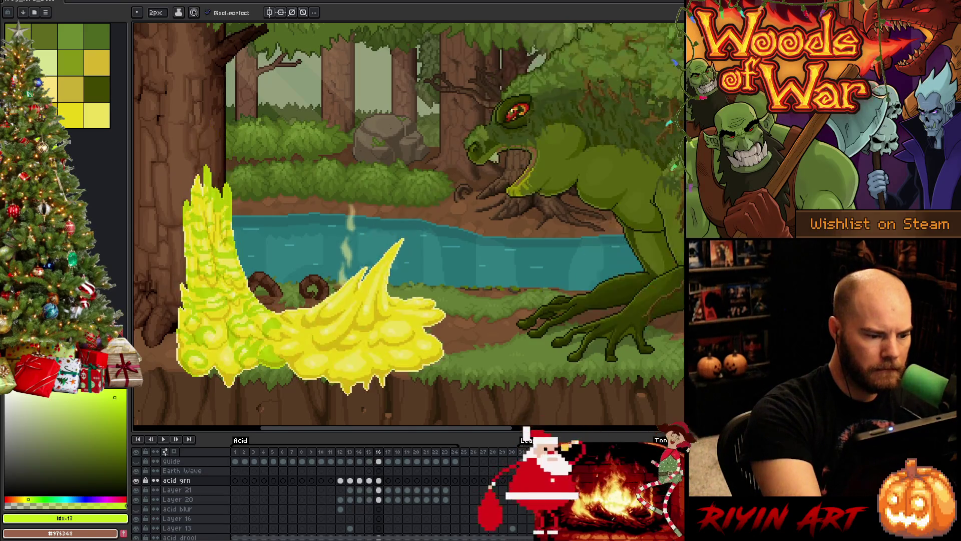
key(Left)
key(Right)
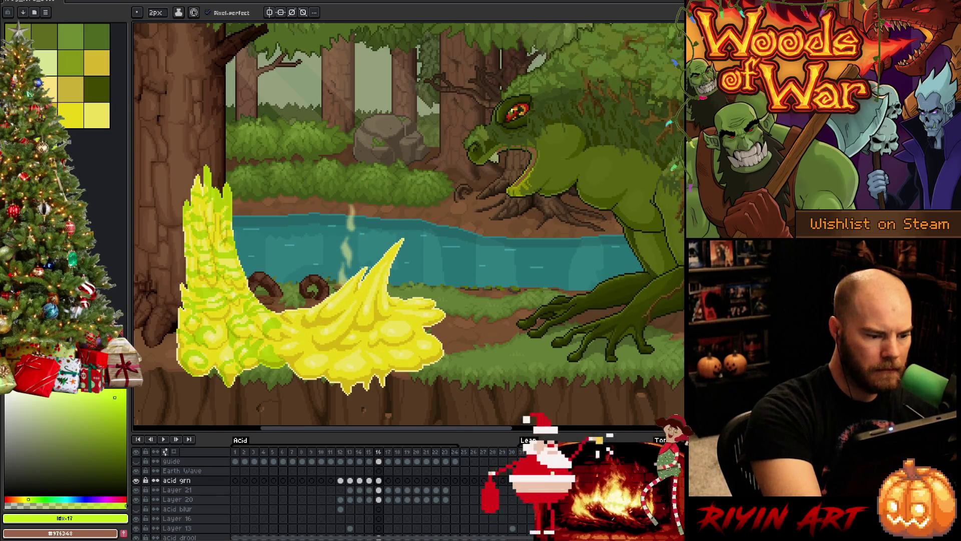
key(Left)
key(Right)
key(Left)
key(Right)
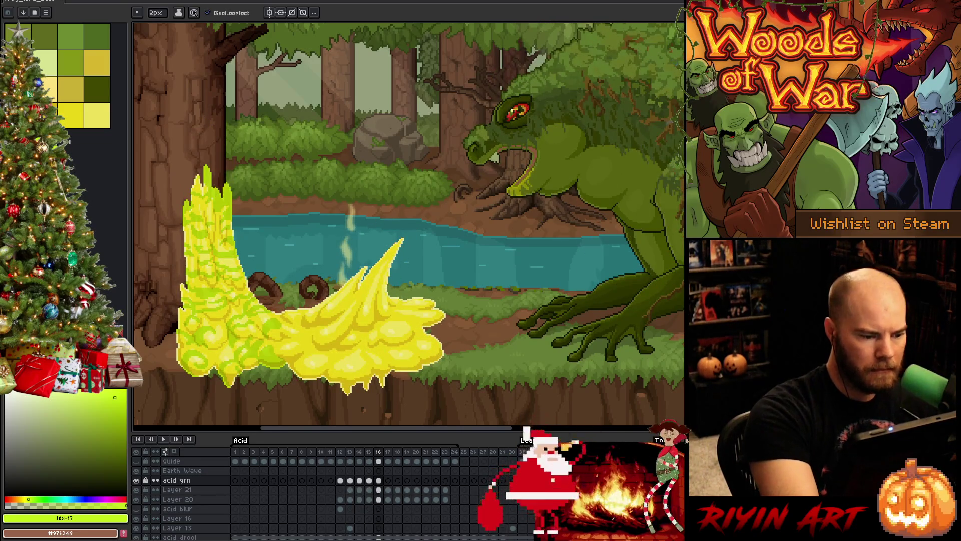
Touch up the streaks, alternating eraser and 2px pencil and comparing with frame 15
key(e)
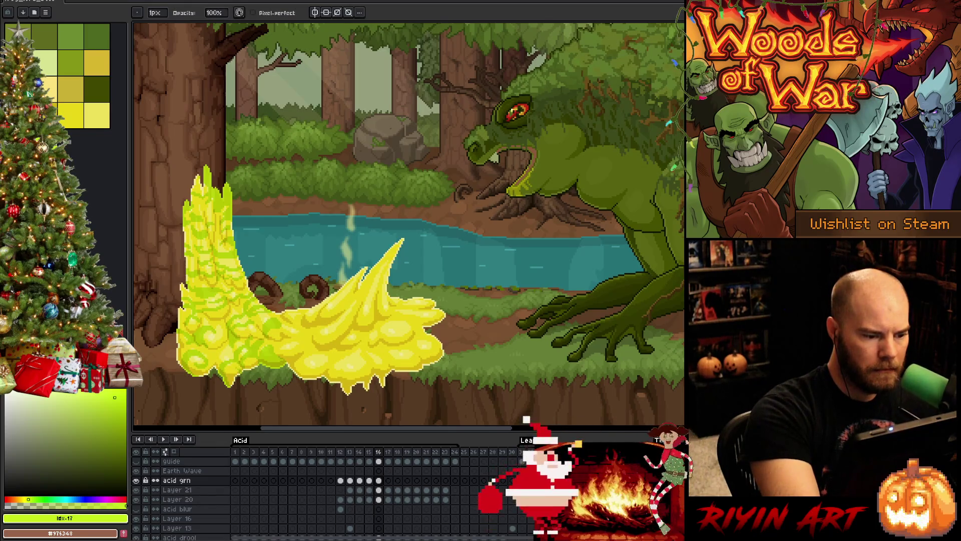
key(b)
key(Left)
key(Right)
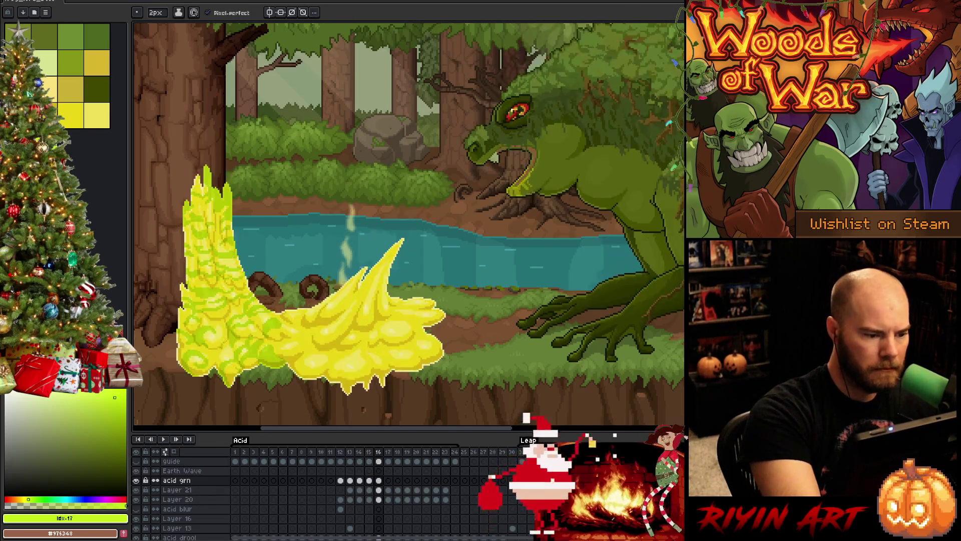
key(e)
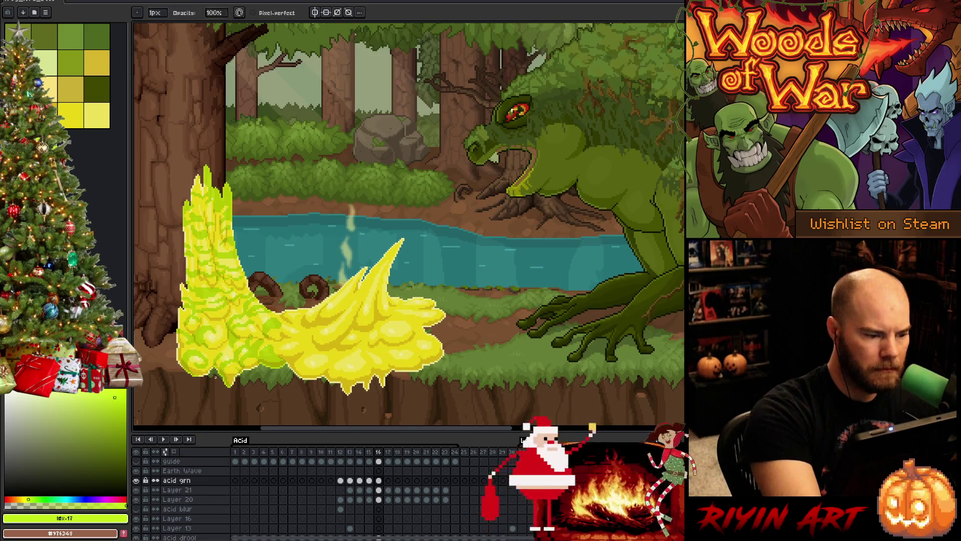
key(b)
key(e)
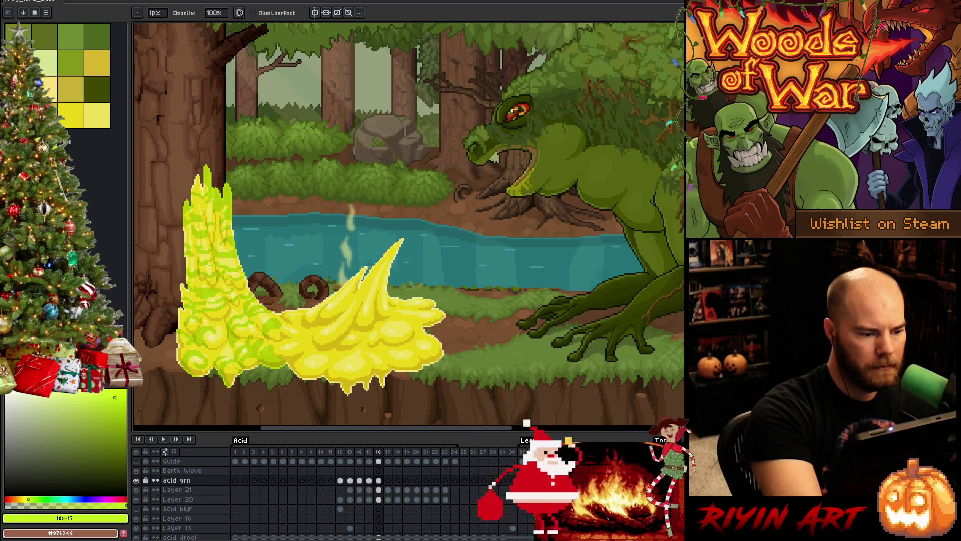
key(b)
Flip repeatedly between frames 15 and 16 to confirm the streaks reach the column's base
key(Left)
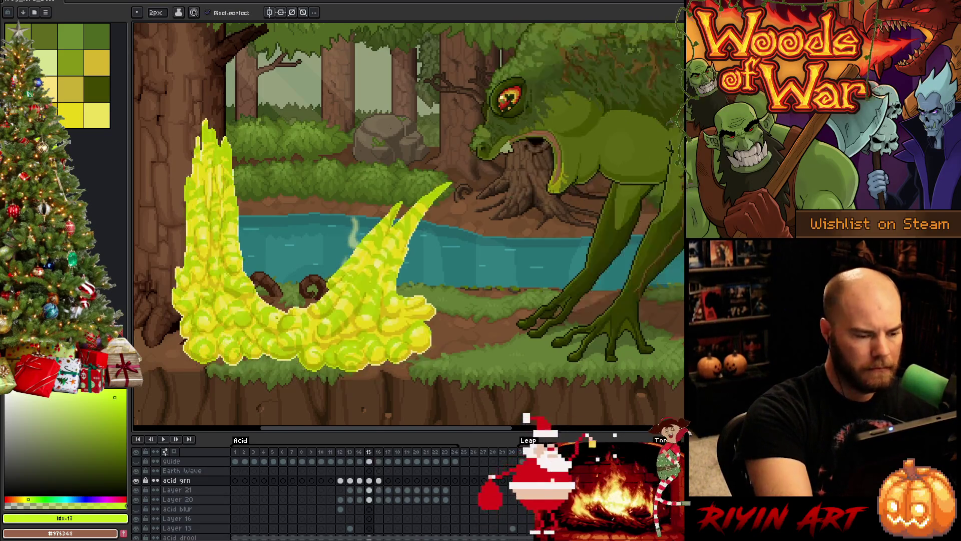
key(Right)
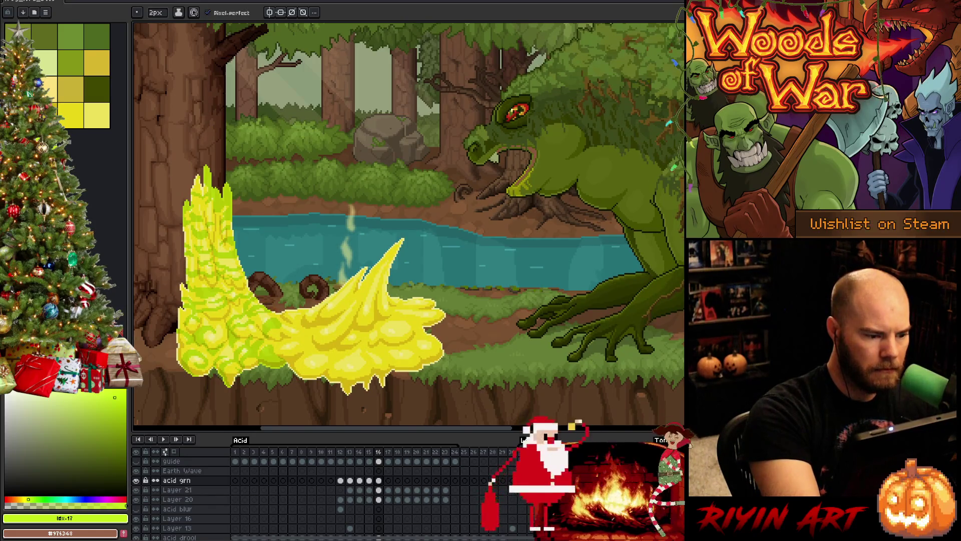
key(Left)
key(Right)
key(Left)
key(Right)
key(Left)
key(Right)
key(Left)
key(Right)
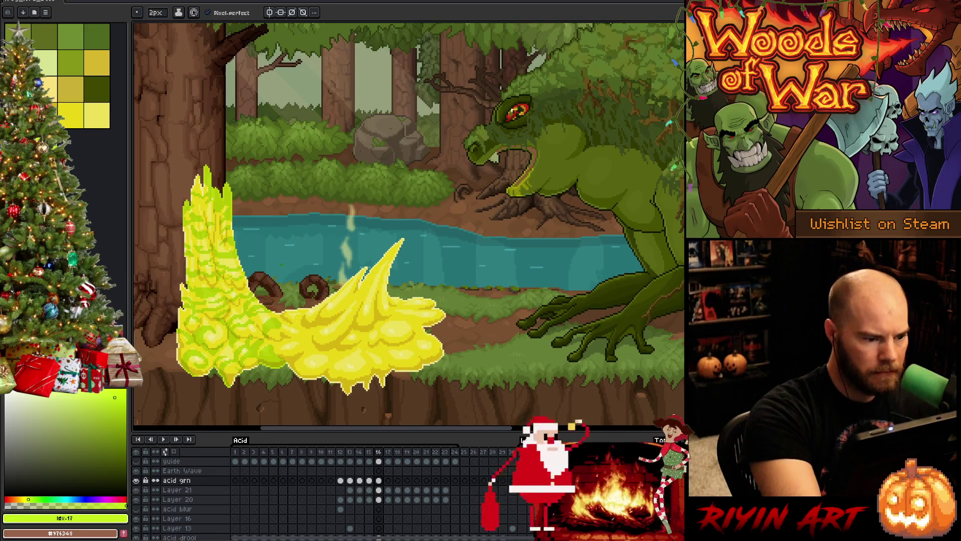
key(Left)
key(Right)
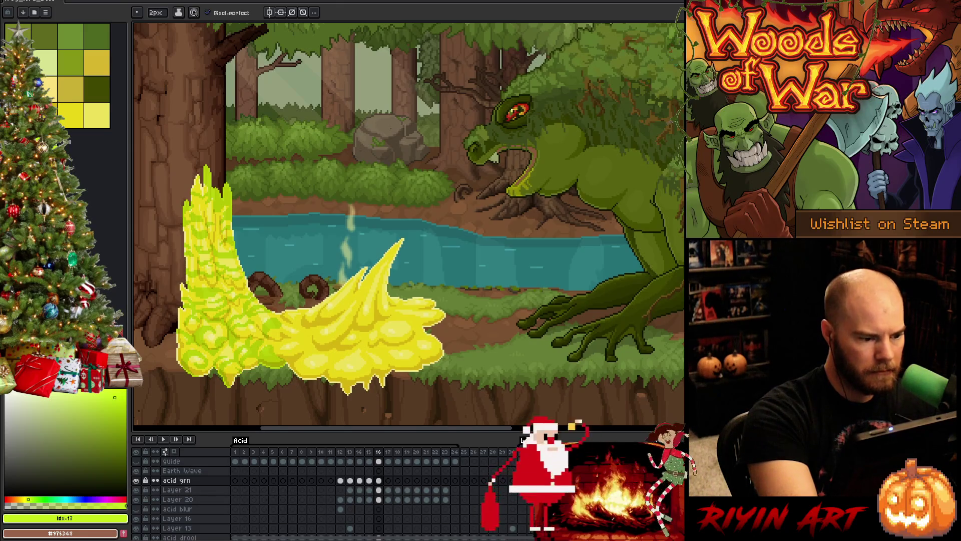
key(Left)
key(Right)
key(Left)
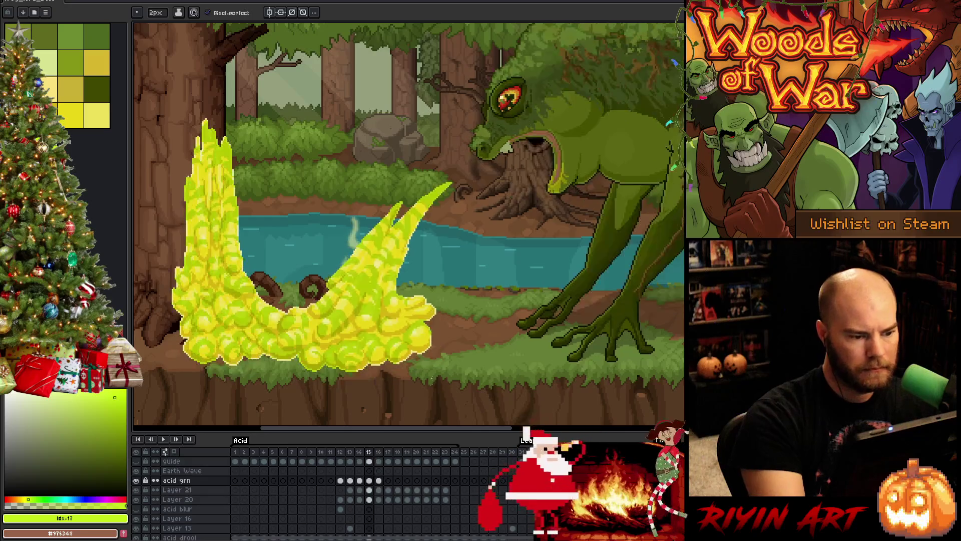
key(Right)
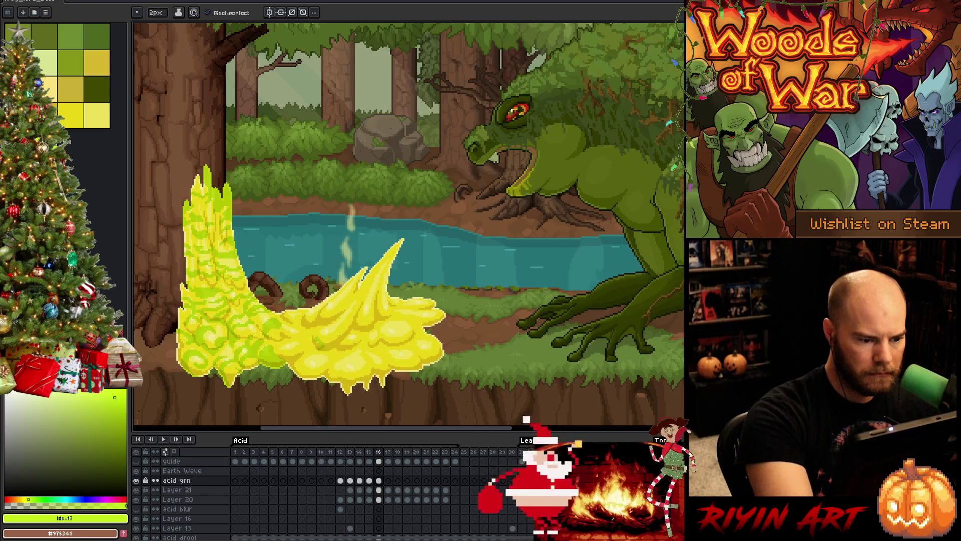
key(Left)
key(Right)
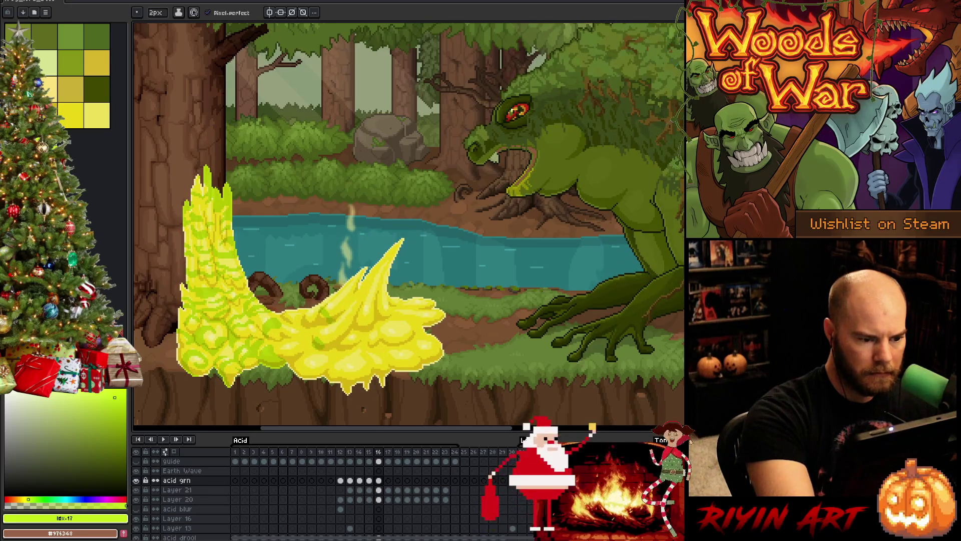
Stroke darker green streaks and small marks over the yellow acid spike
drag(325, 310, 333, 305)
key(Return)
key(Right)
drag(330, 324, 350, 337)
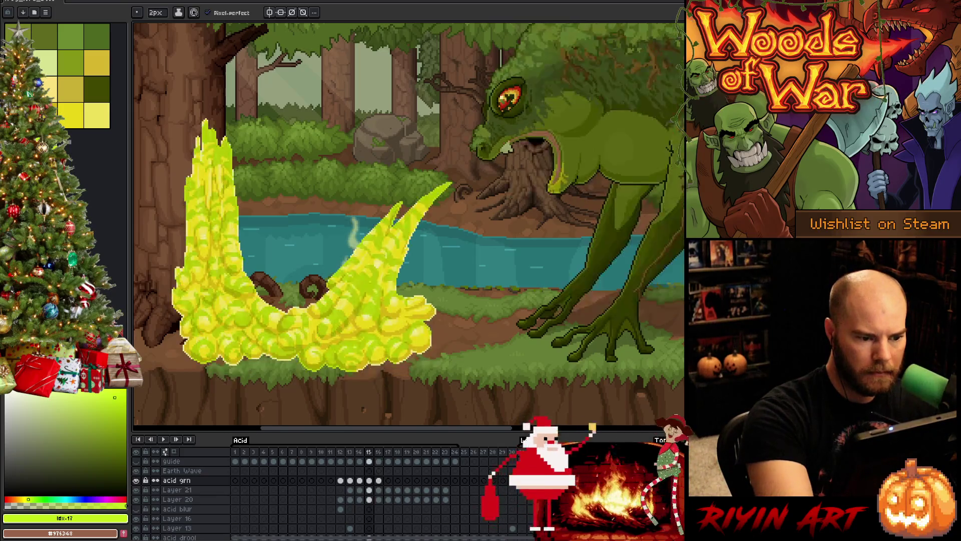
drag(343, 323, 359, 303)
drag(350, 313, 365, 281)
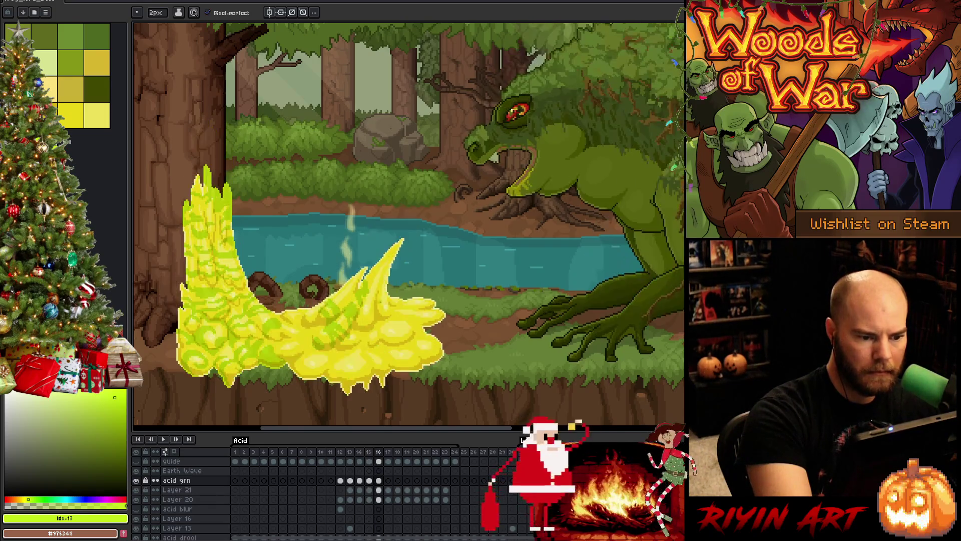
Flip between frames 15 and 16 to compare the shaded spike
key(Left)
key(Right)
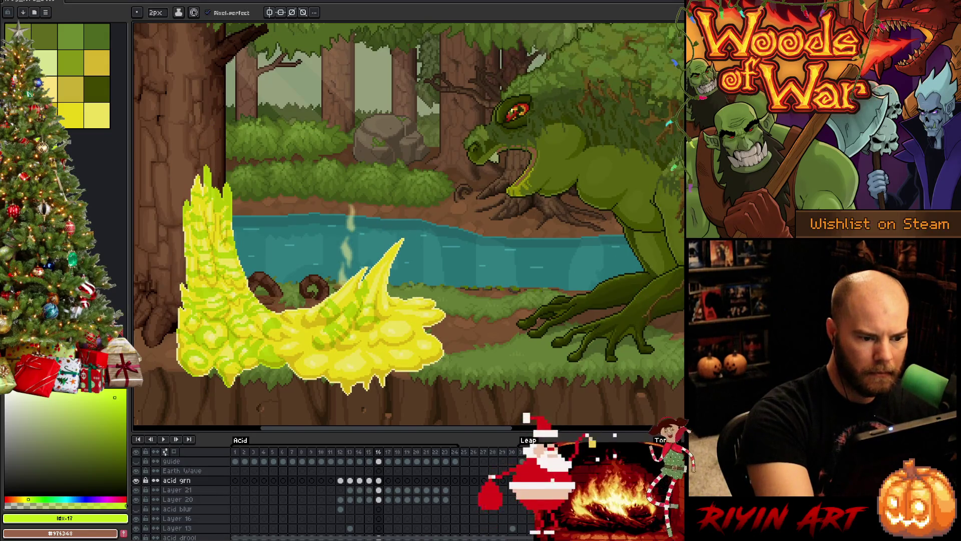
key(Left)
key(Right)
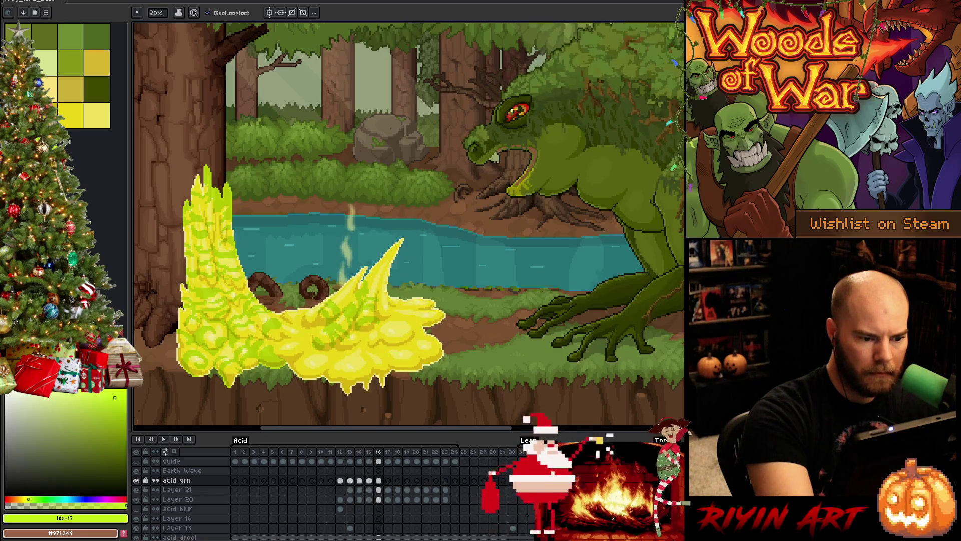
key(Left)
key(Right)
key(Left)
key(Right)
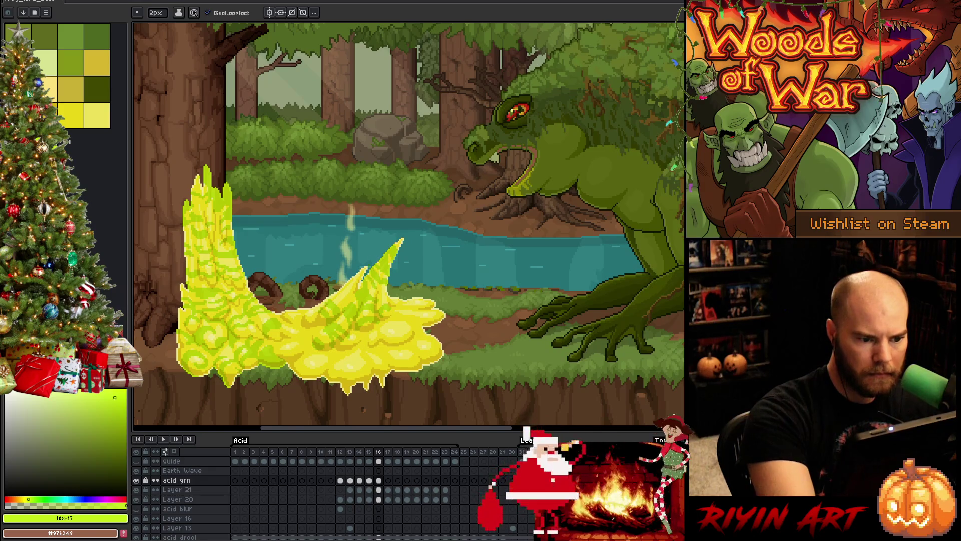
key(Right)
Alternate eraser and pencil on the splash blobs while comparing frame 16 with frame 15
key(Left)
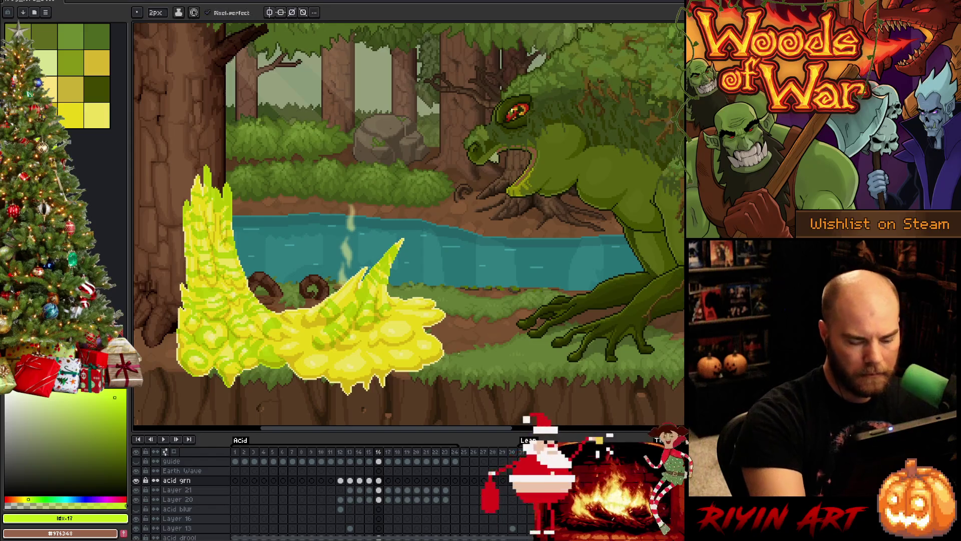
key(Right)
key(Left)
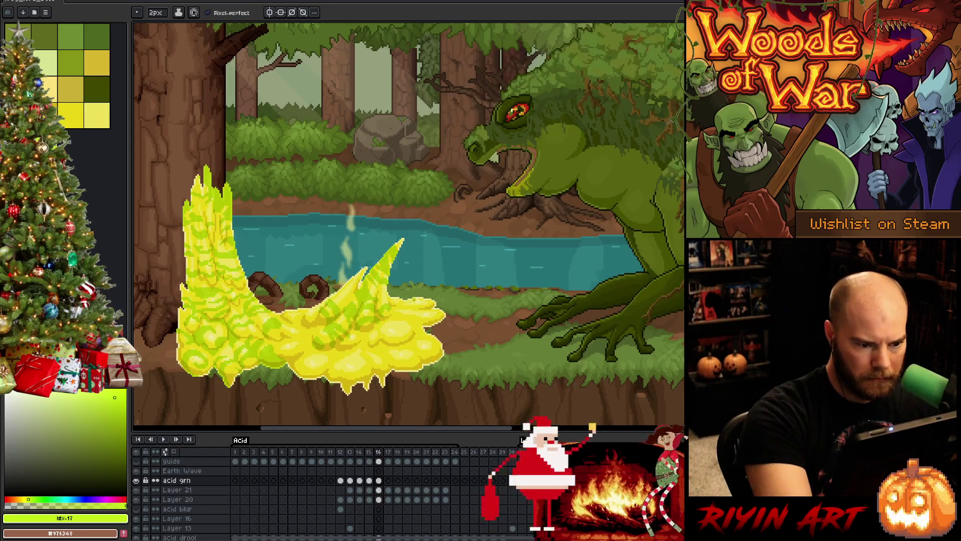
key(Right)
key(Left)
key(e)
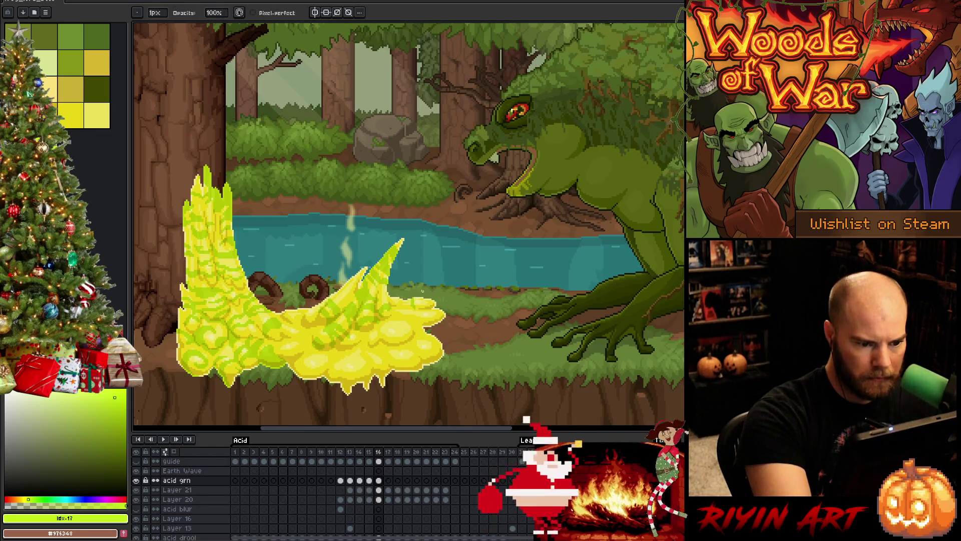
key(b)
key(Right)
key(Left)
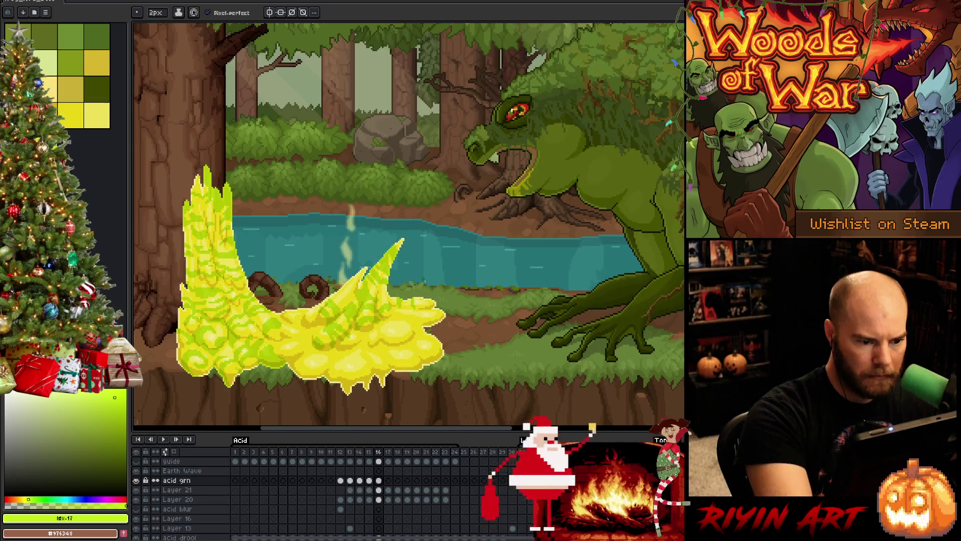
key(Left)
key(Right)
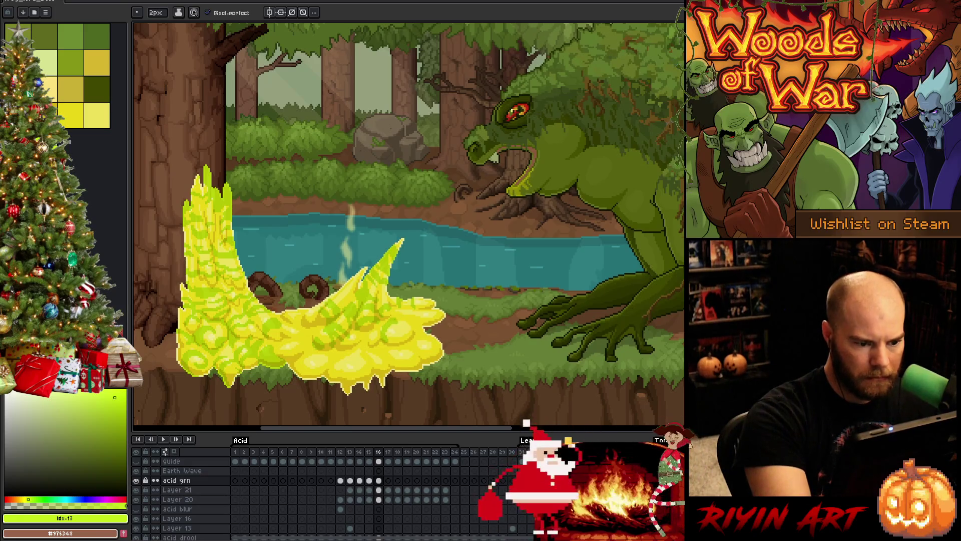
key(b)
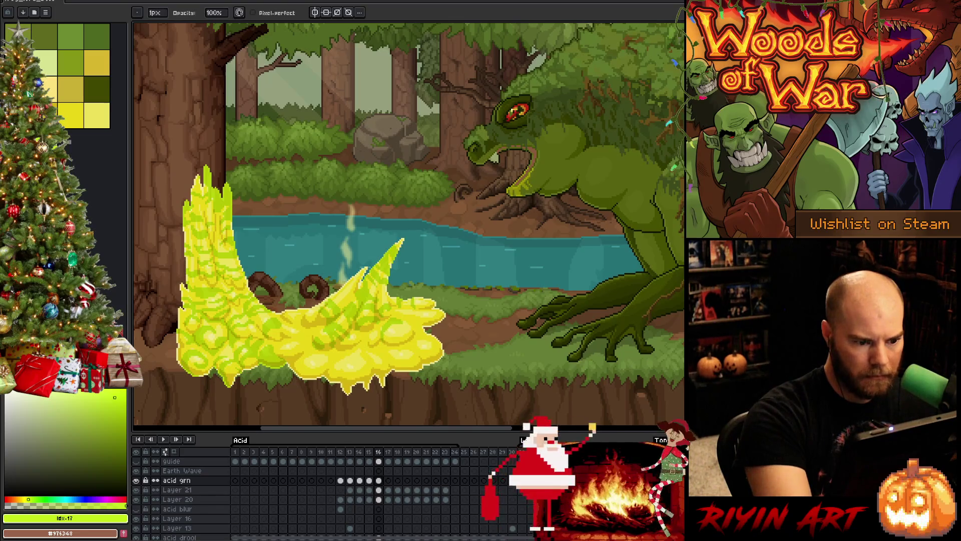
Keep refining the puddle's green streaks, switching pencil and eraser between frame checks
key(Left)
key(Right)
key(e)
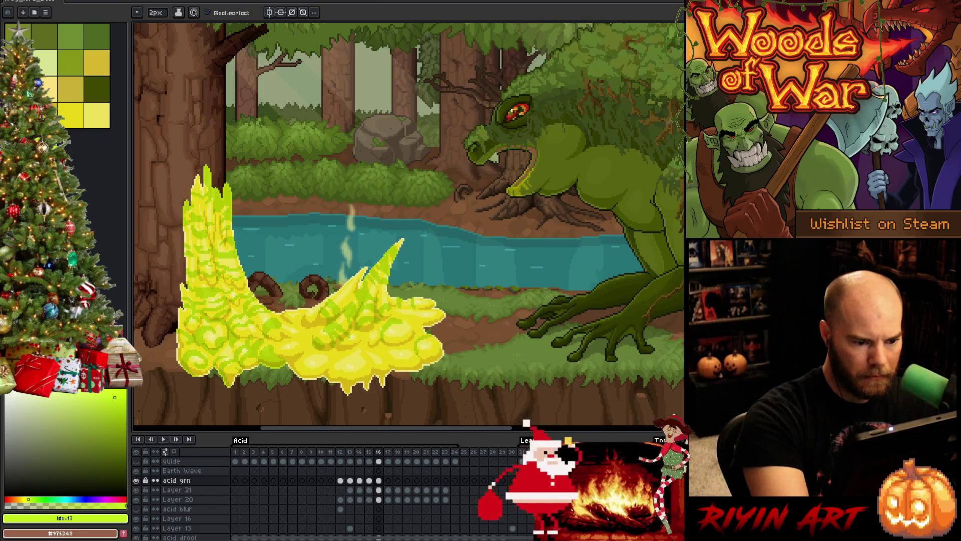
key(b)
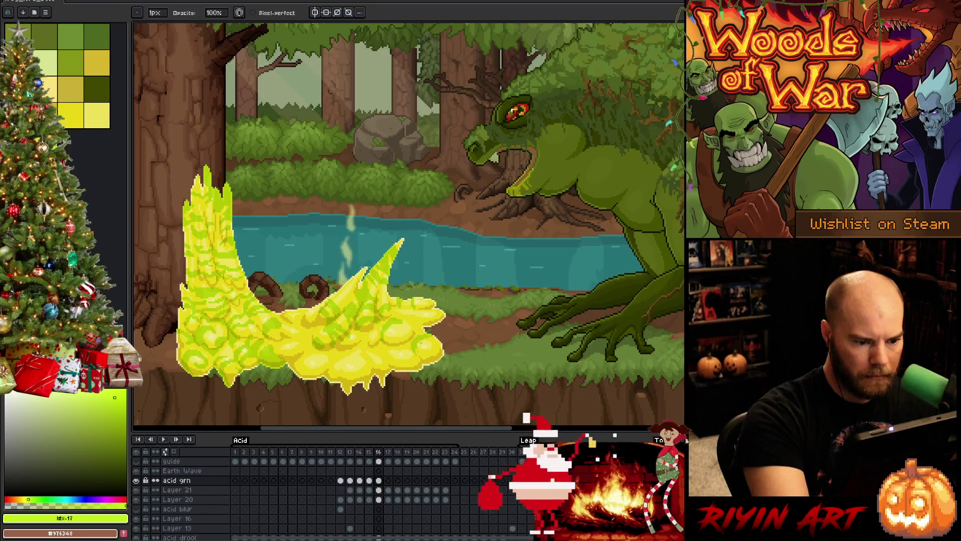
key(Left)
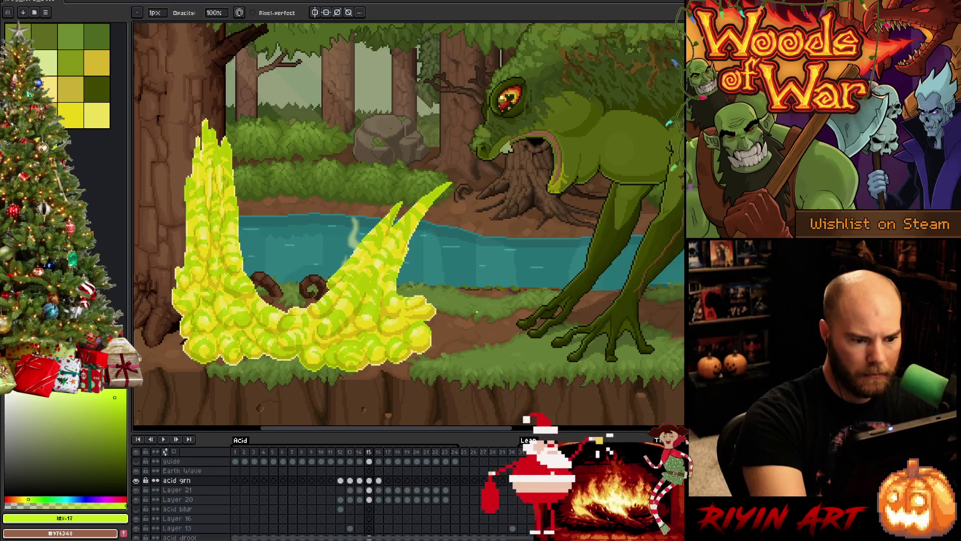
key(Right)
key(e)
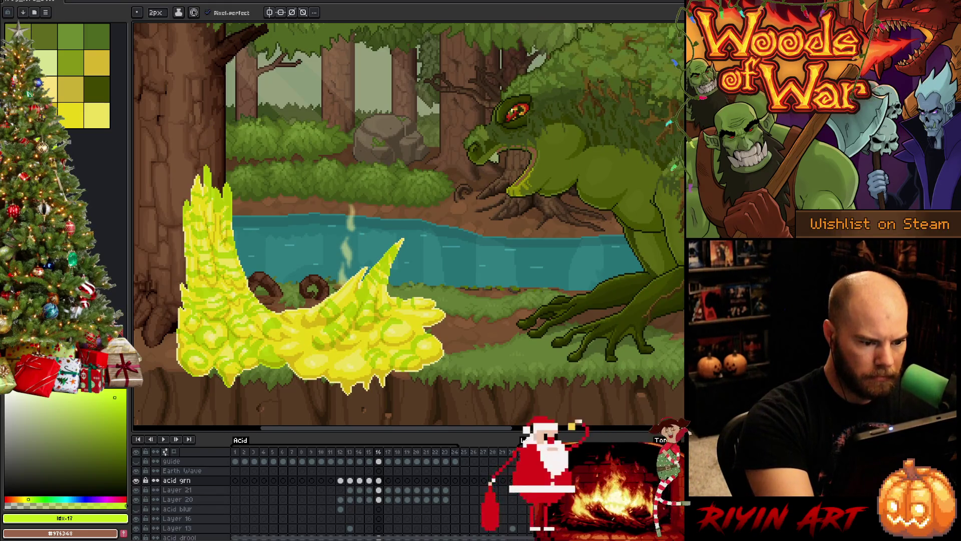
key(Left)
key(Right)
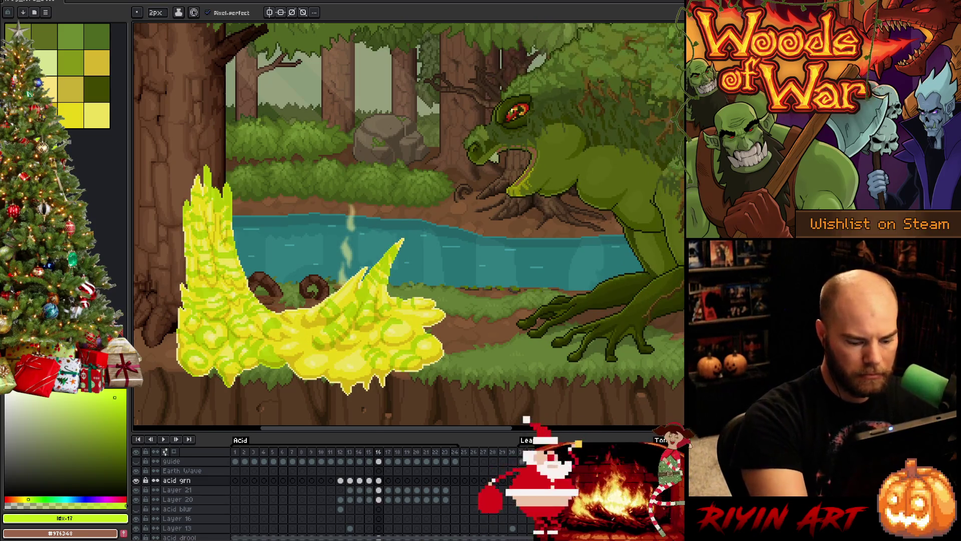
Check frame 17, then finish the puddle streaks with pencil and eraser against frame 15
key(Right)
key(Left)
key(Left)
key(Right)
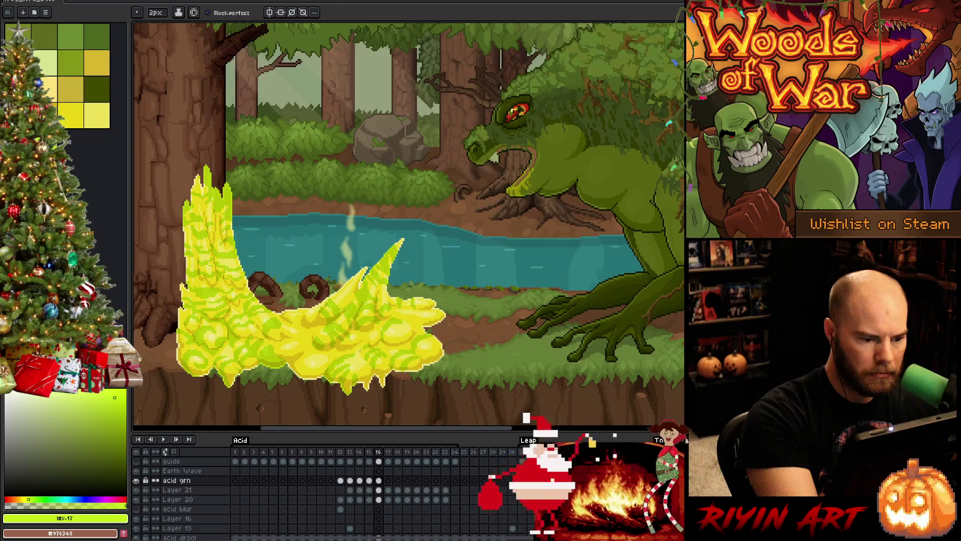
key(b)
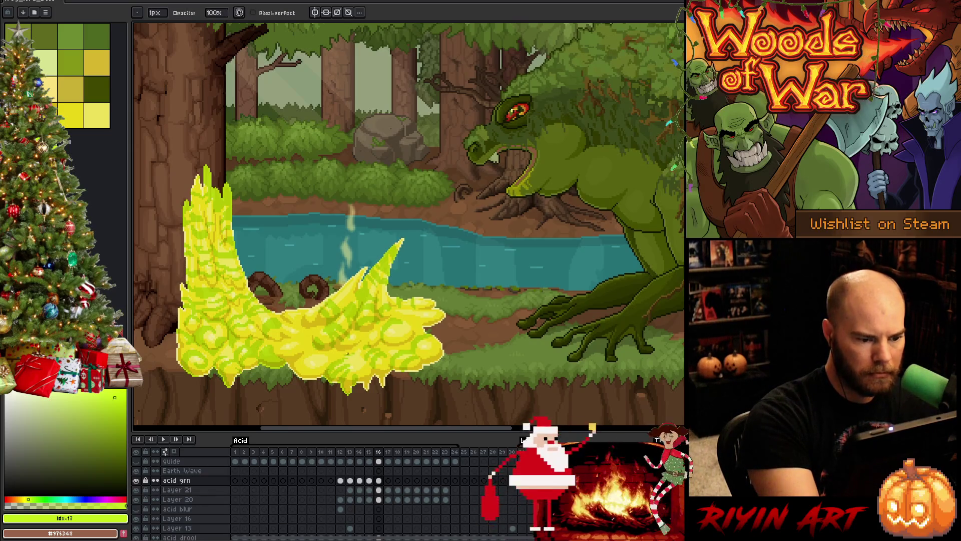
key(e)
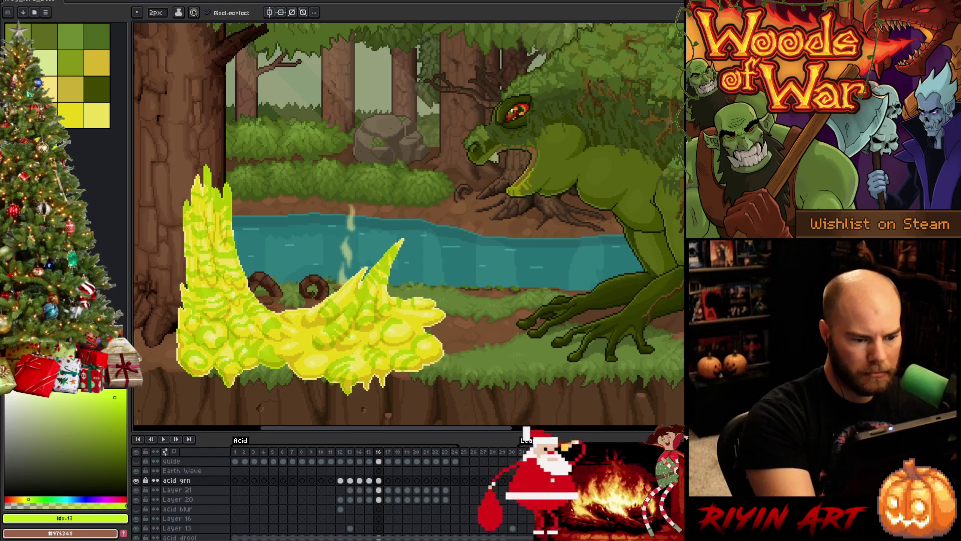
key(b)
key(comma)
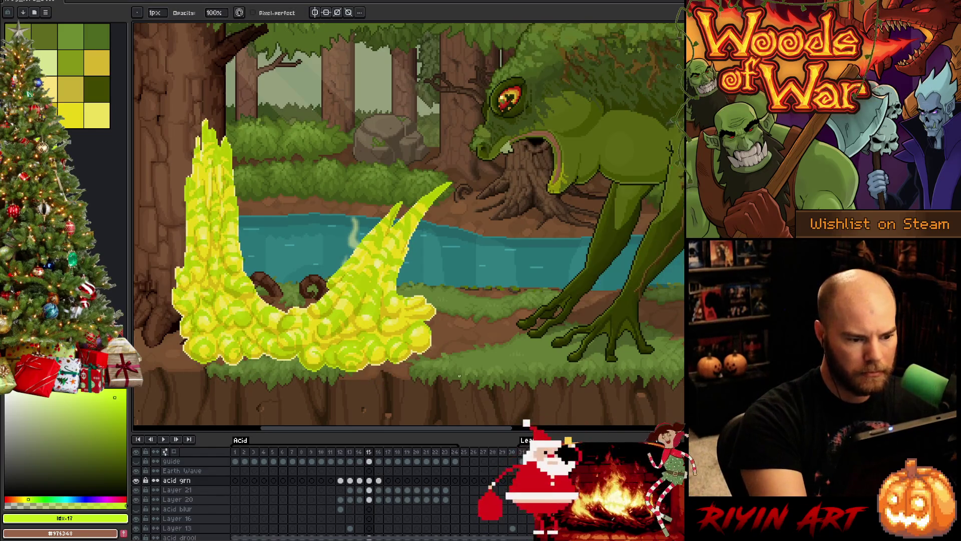
key(period)
key(e)
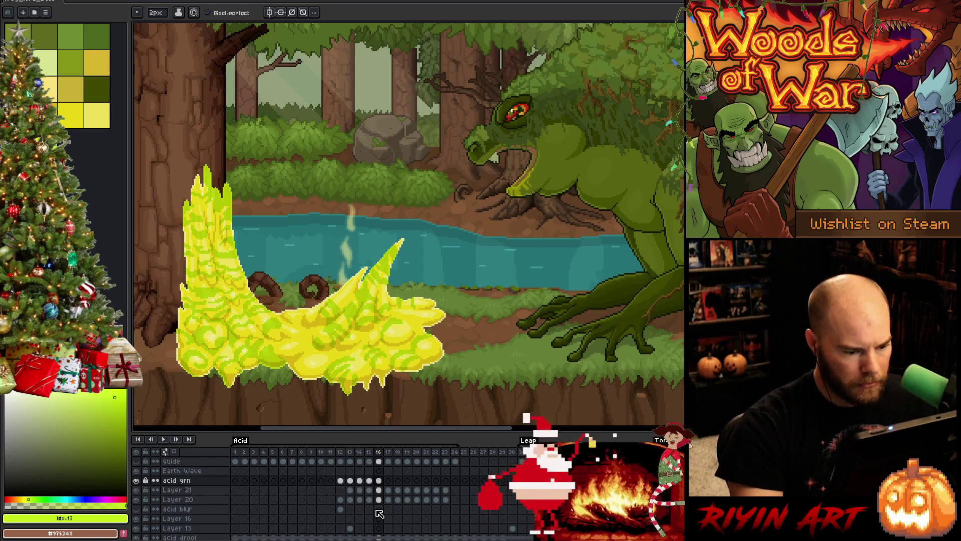
click(381, 480)
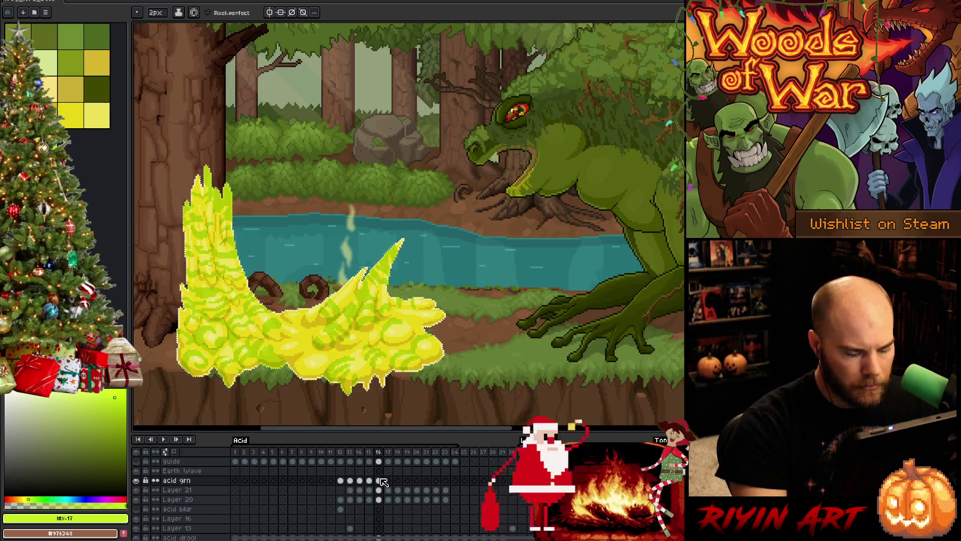
scroll(405, 334, down, 2)
scroll(403, 331, up, 3)
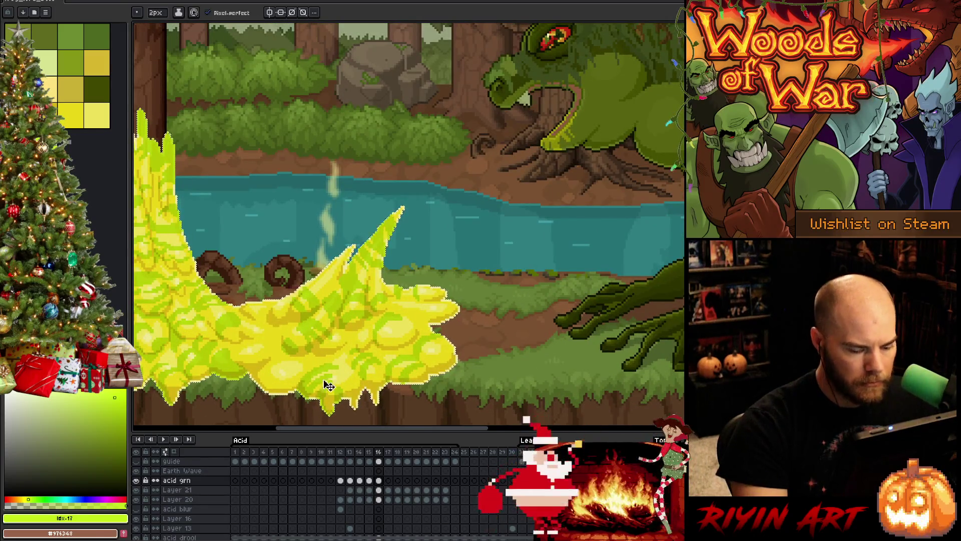
scroll(339, 254, down, 2)
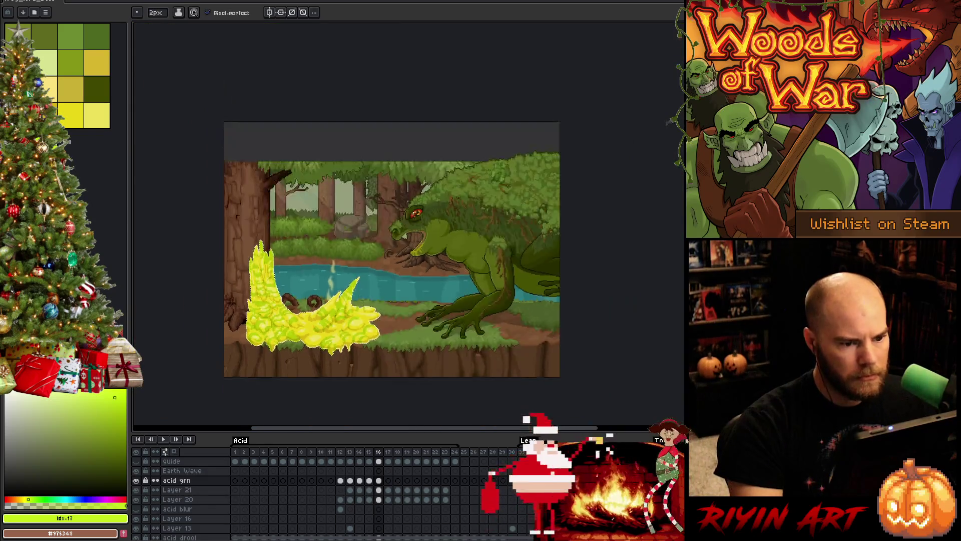
scroll(338, 254, up, 2)
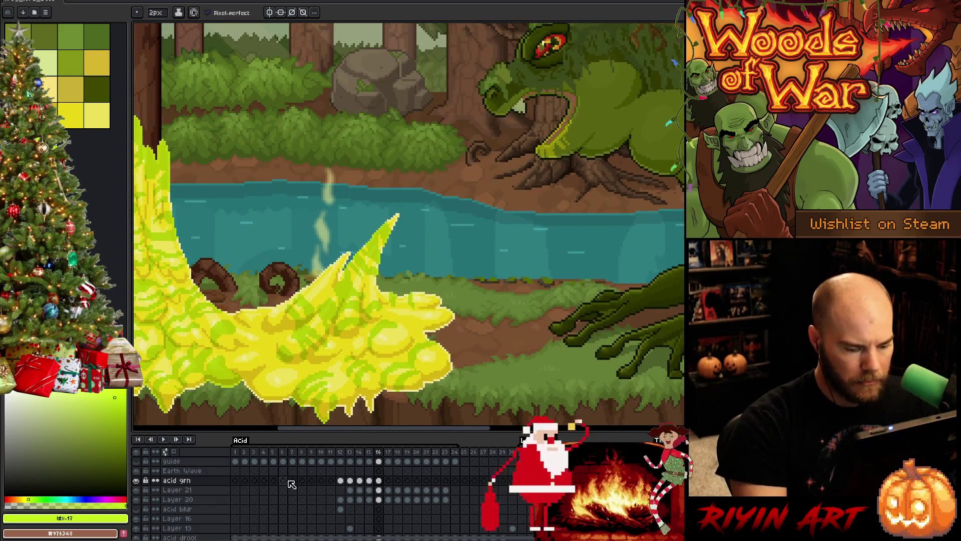
click(378, 480)
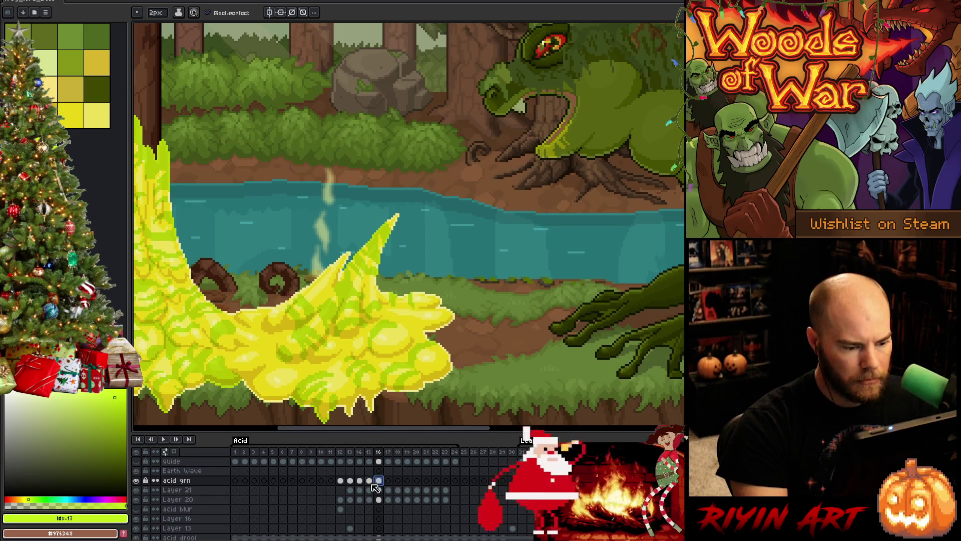
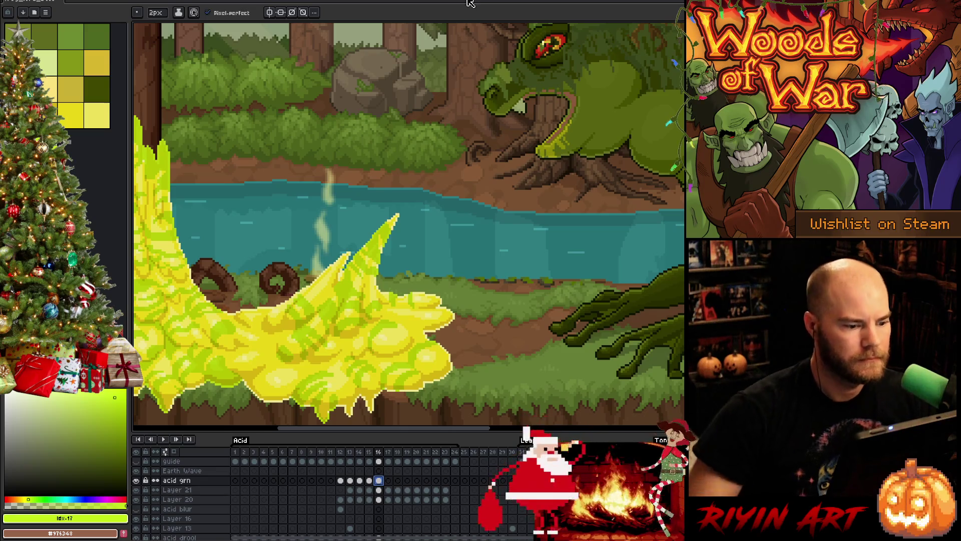
Add small darker shading marks and strokes to the acid splash on frame 16
click(321, 288)
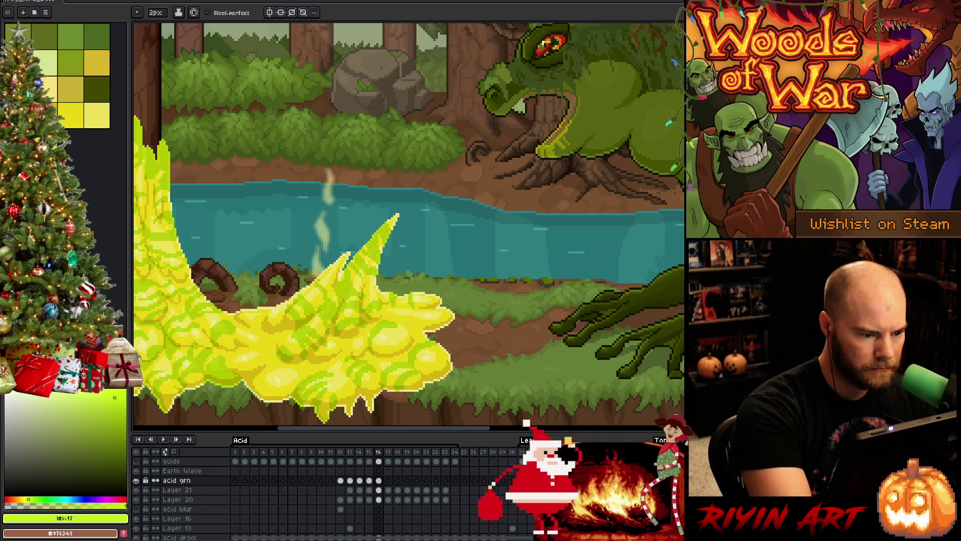
mouse_move(323, 281)
mouse_down()
mouse_move(331, 294)
mouse_move(336, 266)
mouse_up()
mouse_move(267, 316)
mouse_down()
mouse_move(275, 332)
mouse_move(243, 308)
mouse_up()
mouse_move(256, 375)
mouse_down()
mouse_move(279, 401)
mouse_move(258, 386)
mouse_move(288, 384)
mouse_move(289, 397)
mouse_up()
Compare frame 16 with its neighbour, then undo the darker strokes
key(Left)
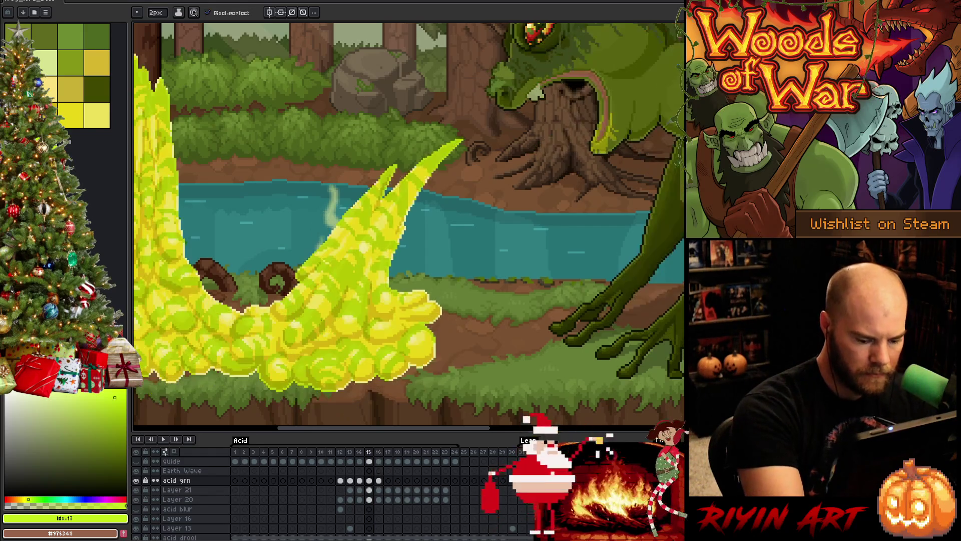
key(Right)
key(Right)
key(Left)
key(ctrl+z)
key(ctrl+z)
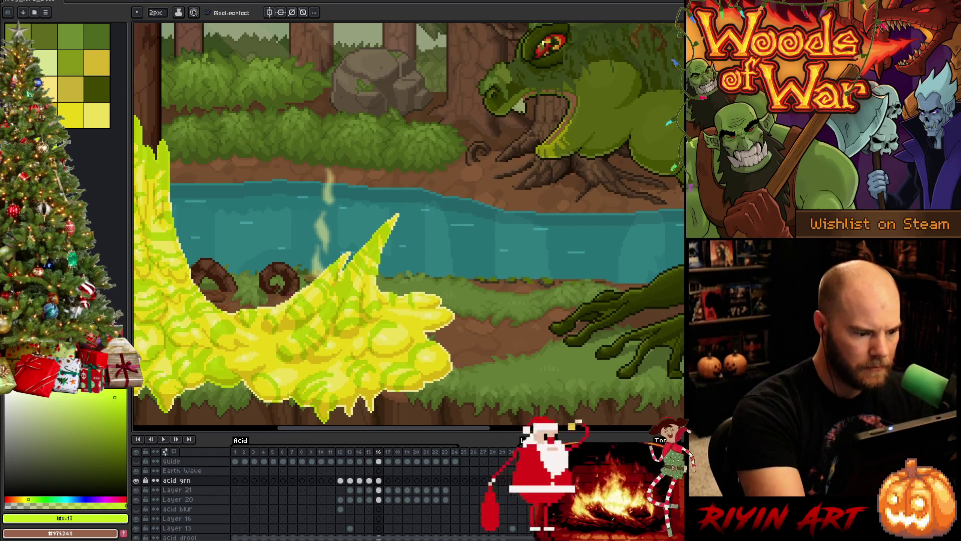
Flip repeatedly between frames 15 and 16 to compare the acid splash
key(Left)
key(Right)
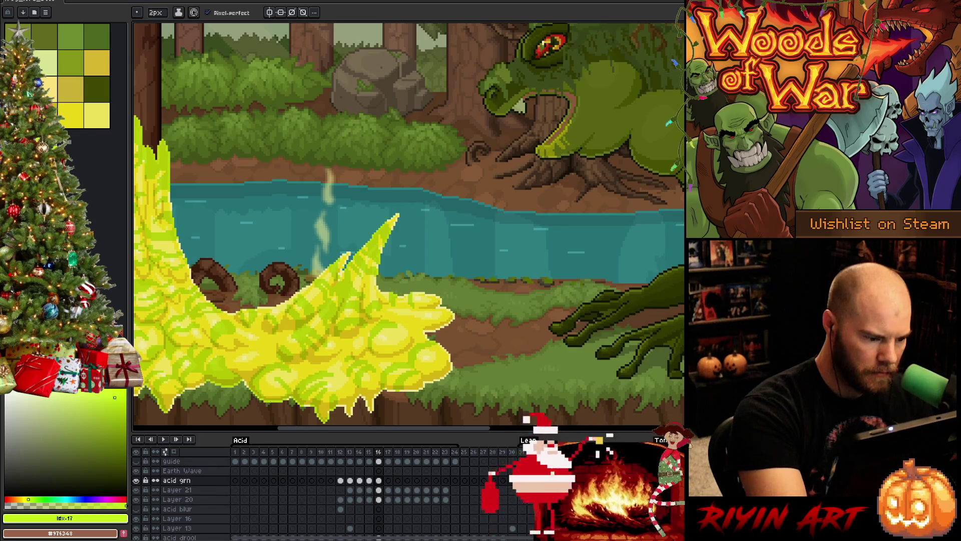
key(e)
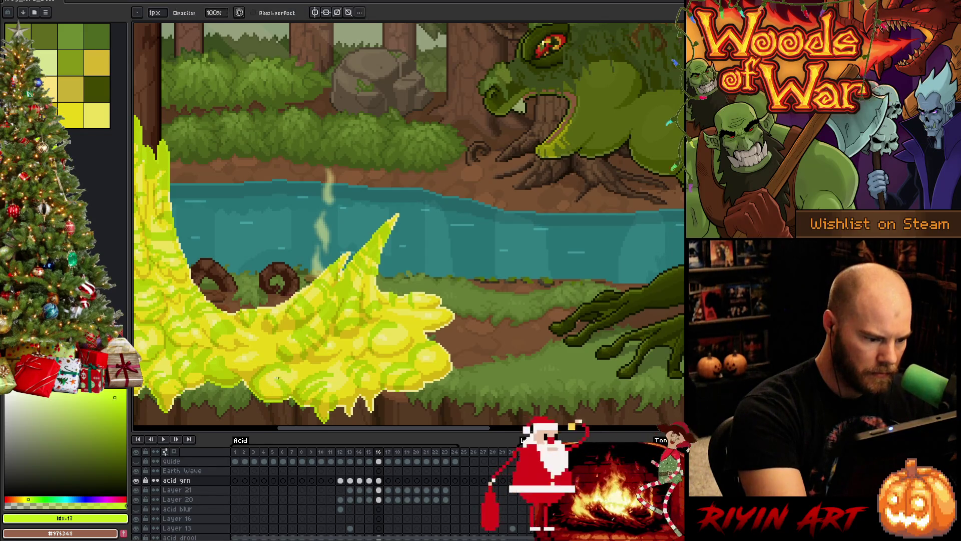
key(b)
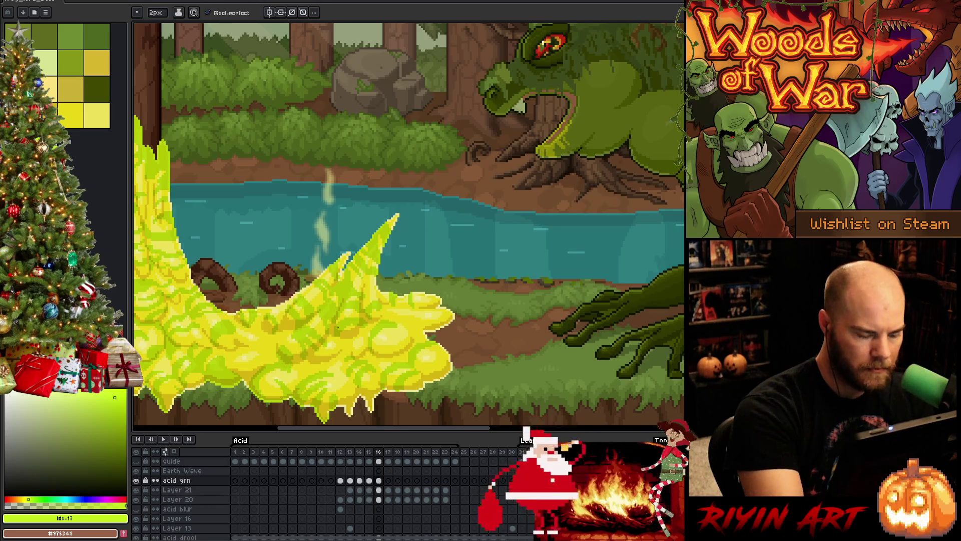
key(Left)
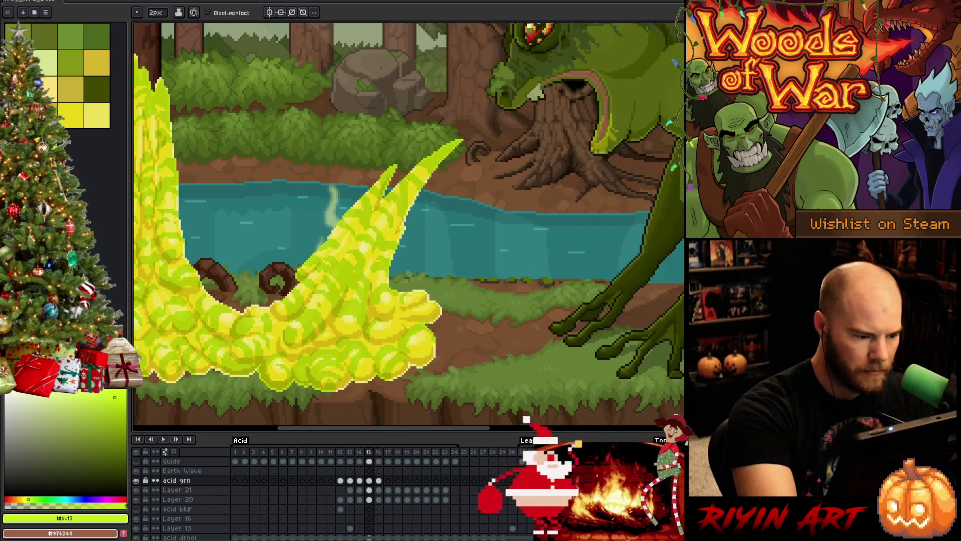
key(Right)
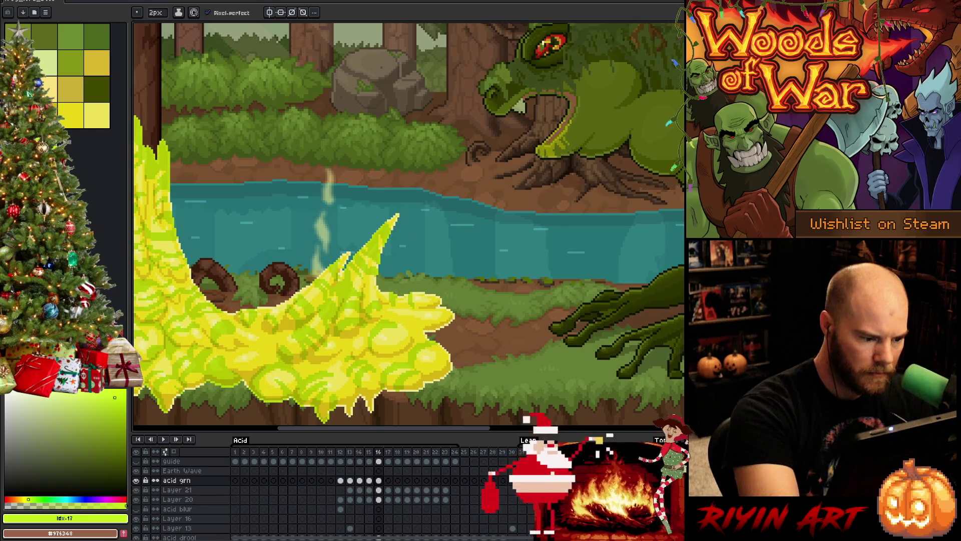
key(Left)
key(Right)
key(Left)
key(Right)
key(Left)
key(Right)
key(Left)
key(Right)
key(Left)
key(Right)
key(Left)
key(Right)
key(Left)
key(Right)
key(Left)
key(Right)
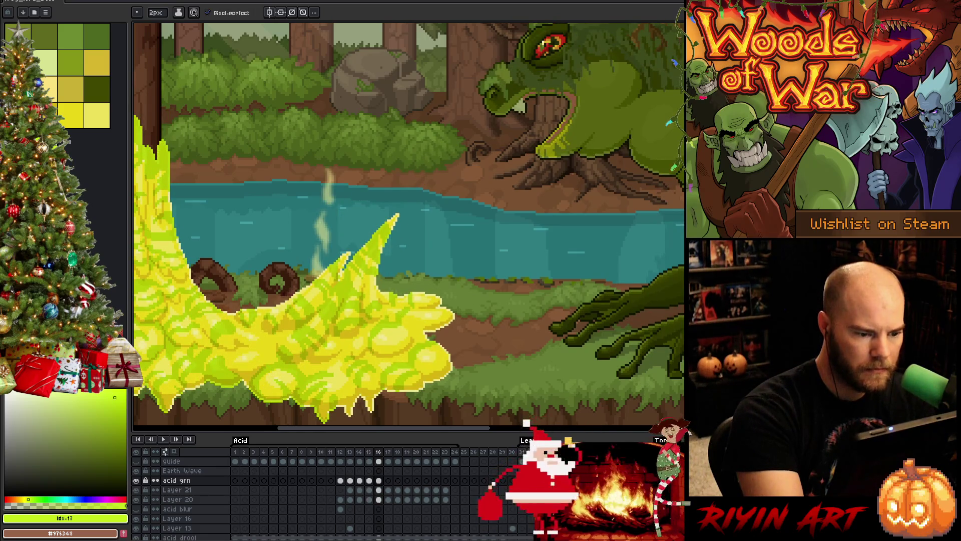
key(Left)
key(Right)
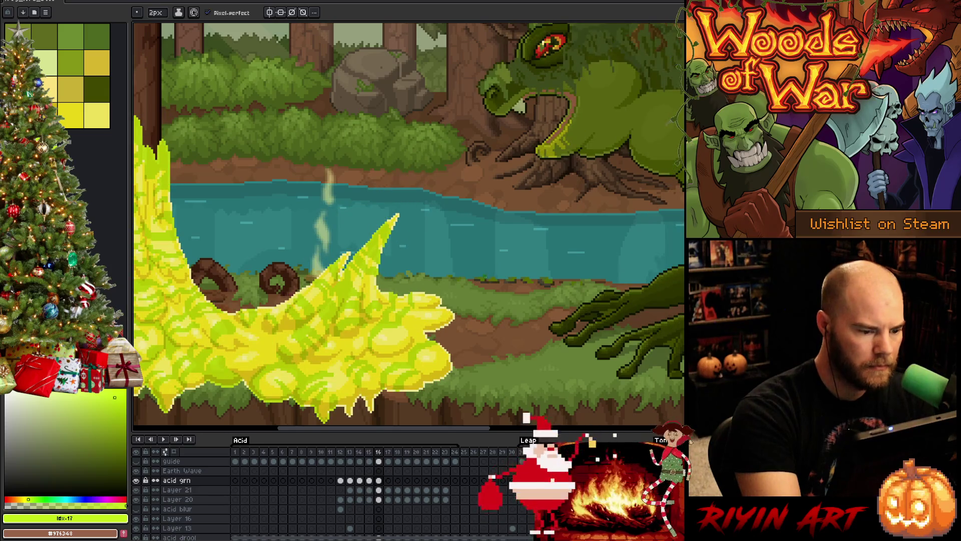
key(Left)
key(Right)
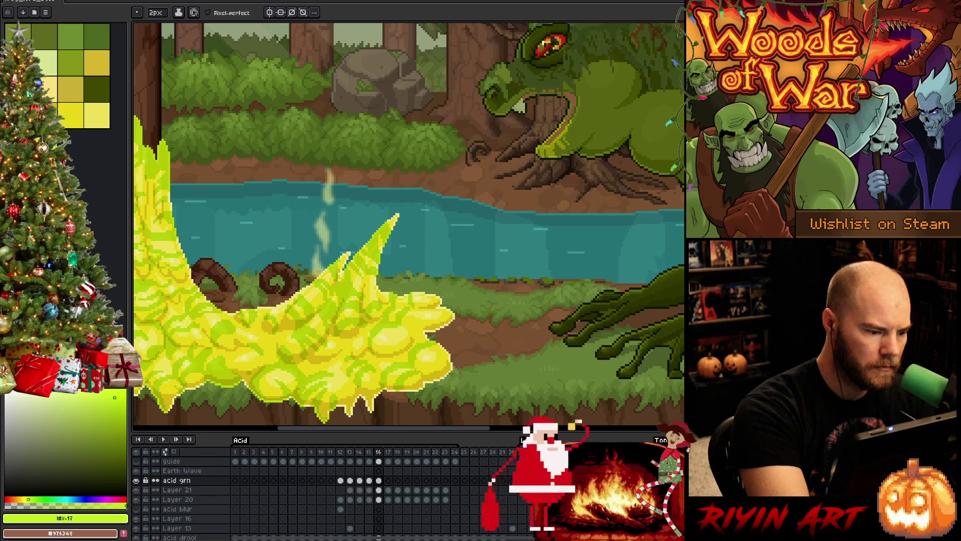
key(Left)
key(Right)
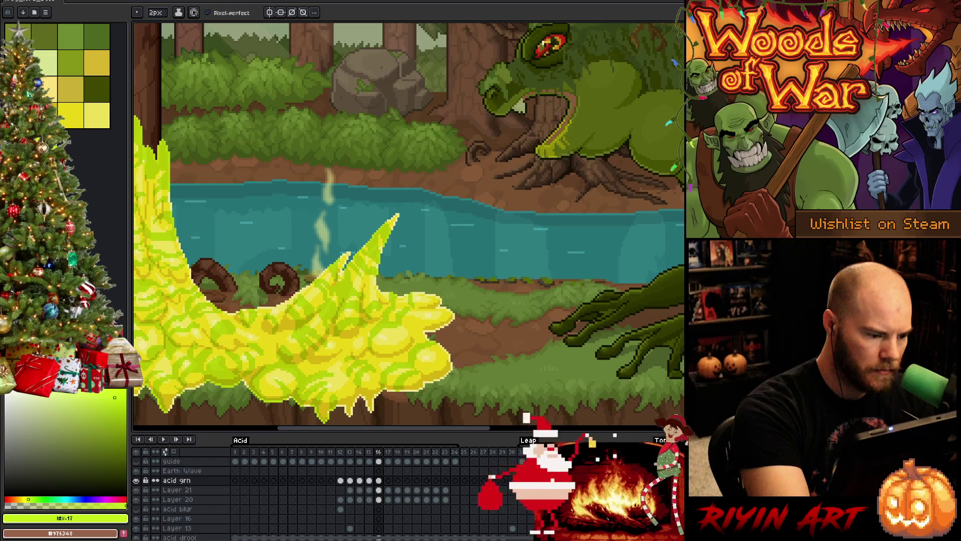
Switch between eraser and pencil while comparing frame 16 with frames 15 and 17
key(e)
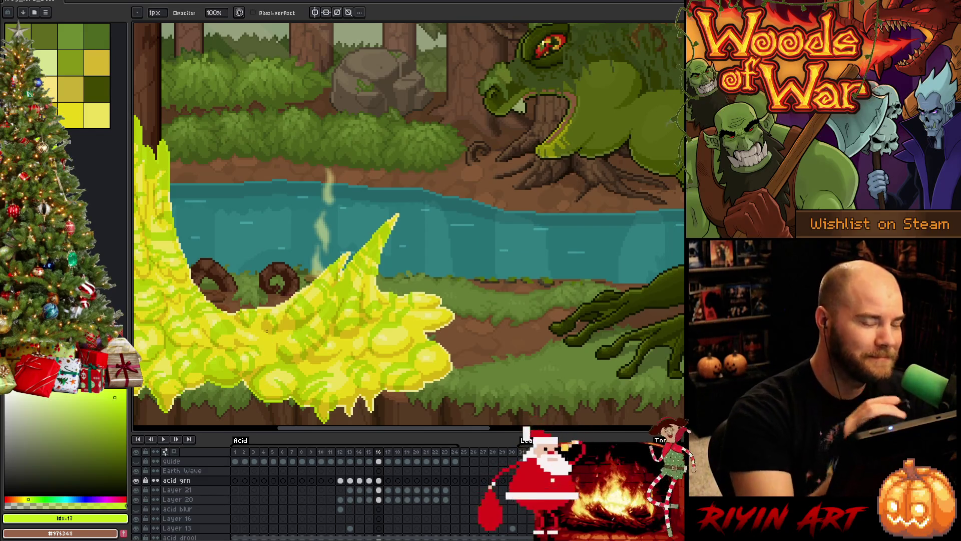
key(Left)
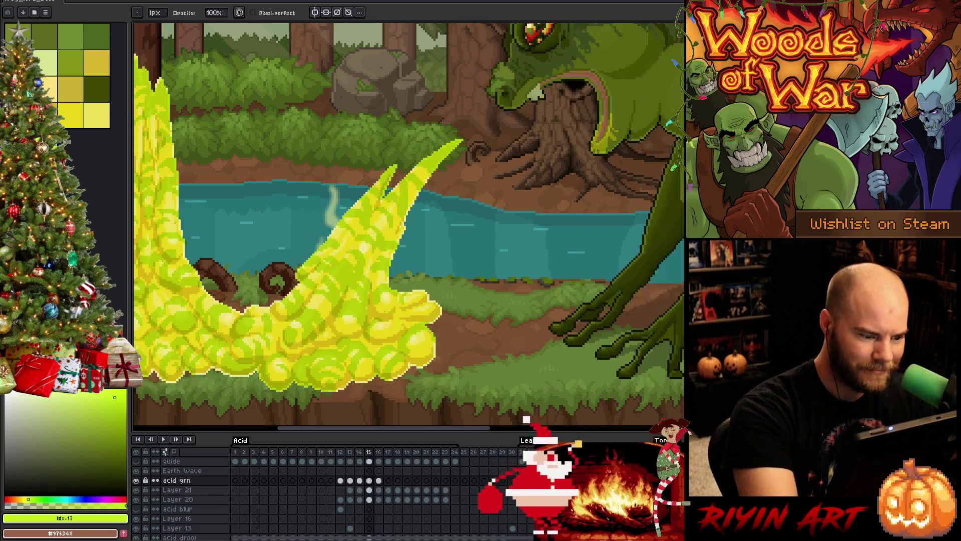
key(Right)
key(Left)
key(Right)
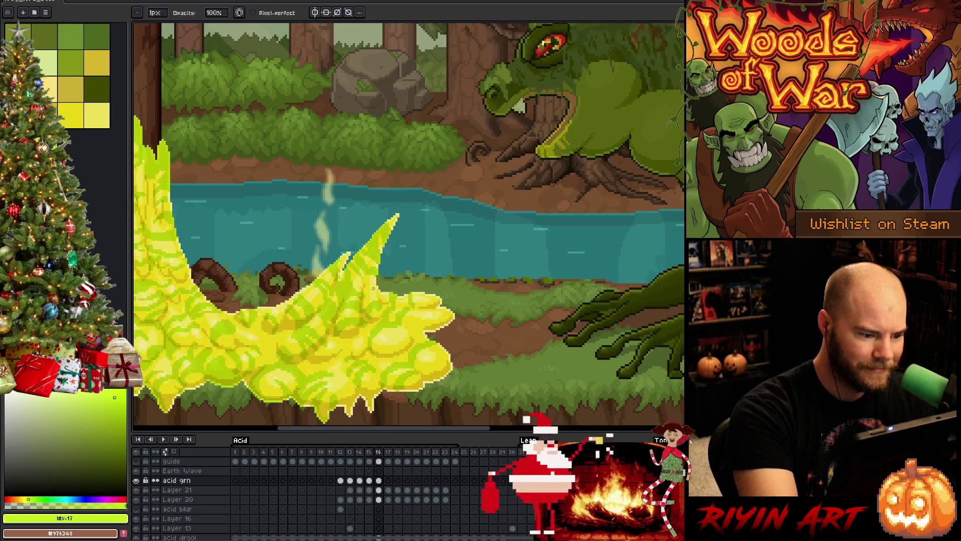
key(e)
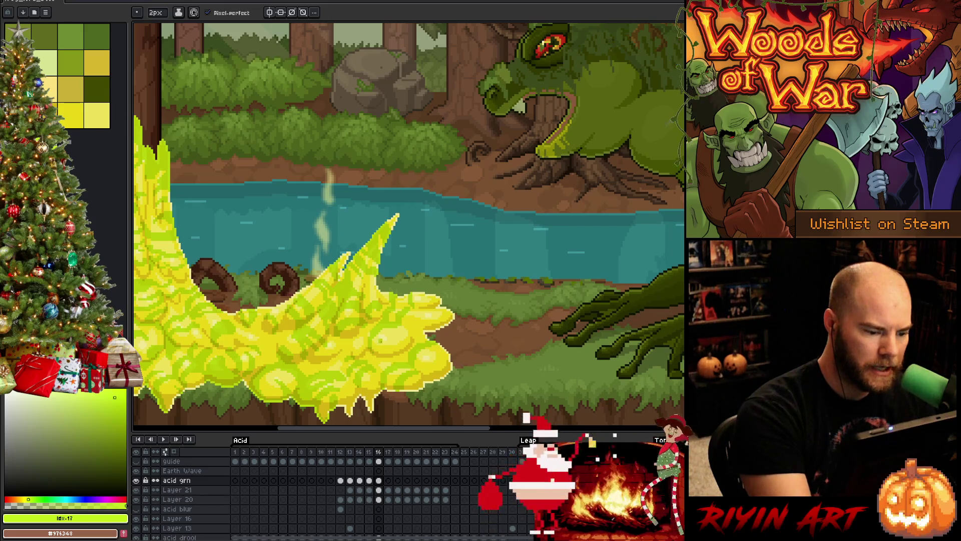
key(Right)
key(Left)
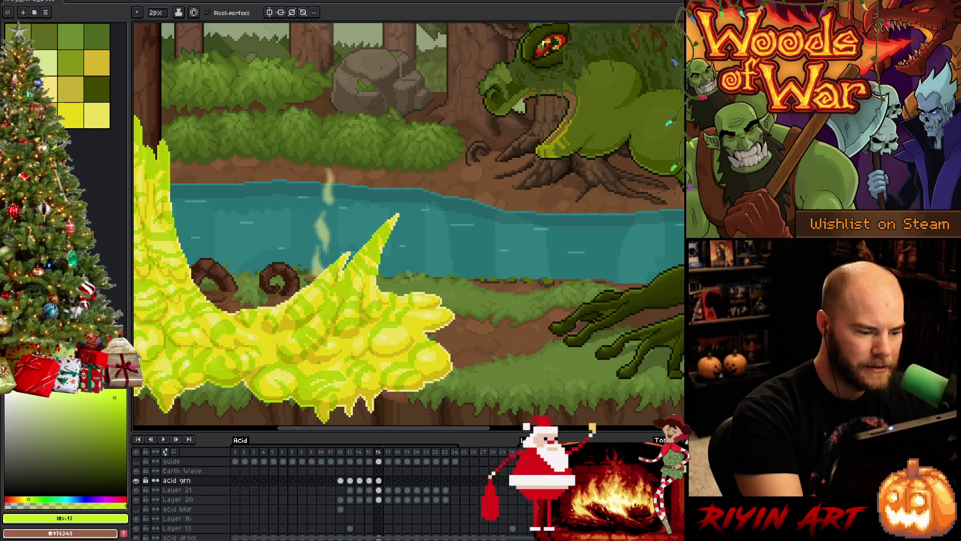
key(Right)
key(Left)
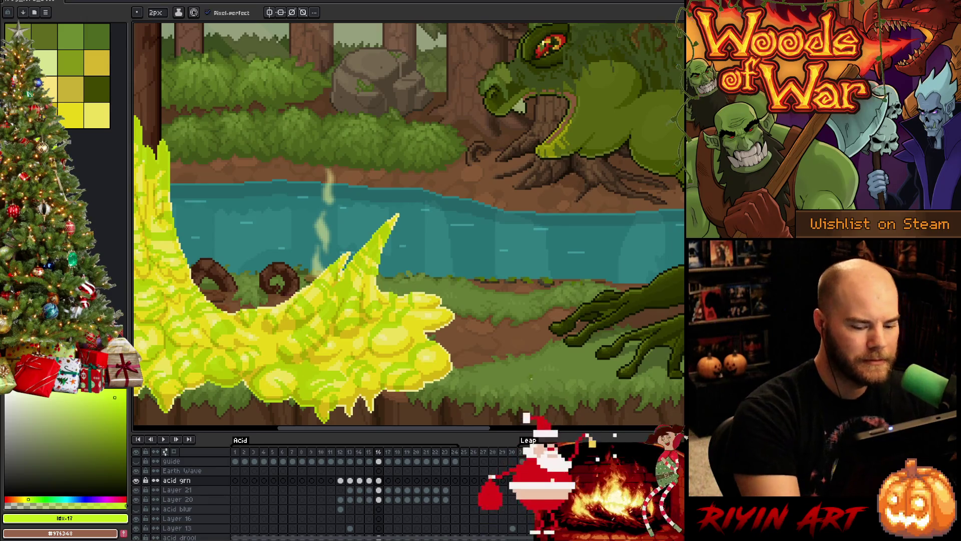
Switch to the rectangular marquee to select the acid splash area
key(m)
key(Right)
key(Left)
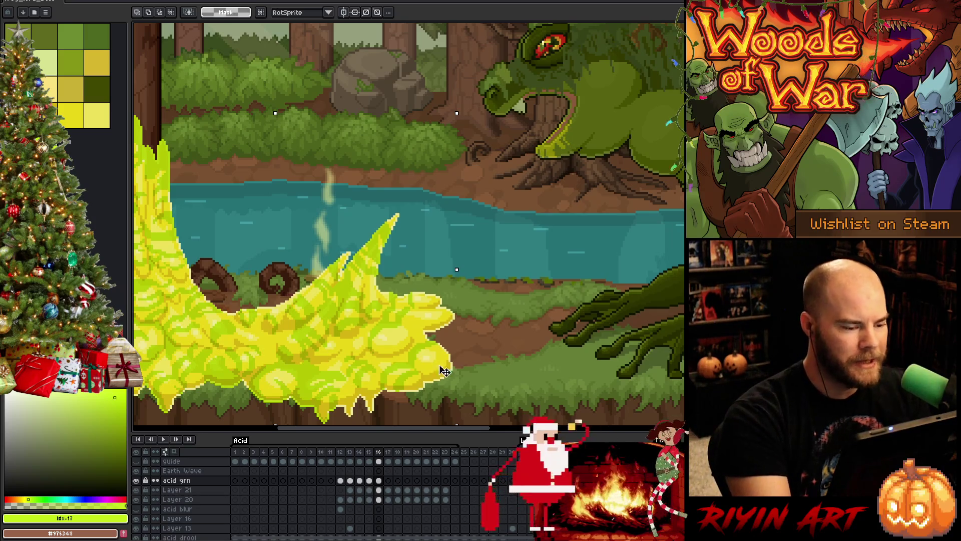
Center the acid in view, return to the pencil, and compare frames 15-17
drag(449, 374, 516, 364)
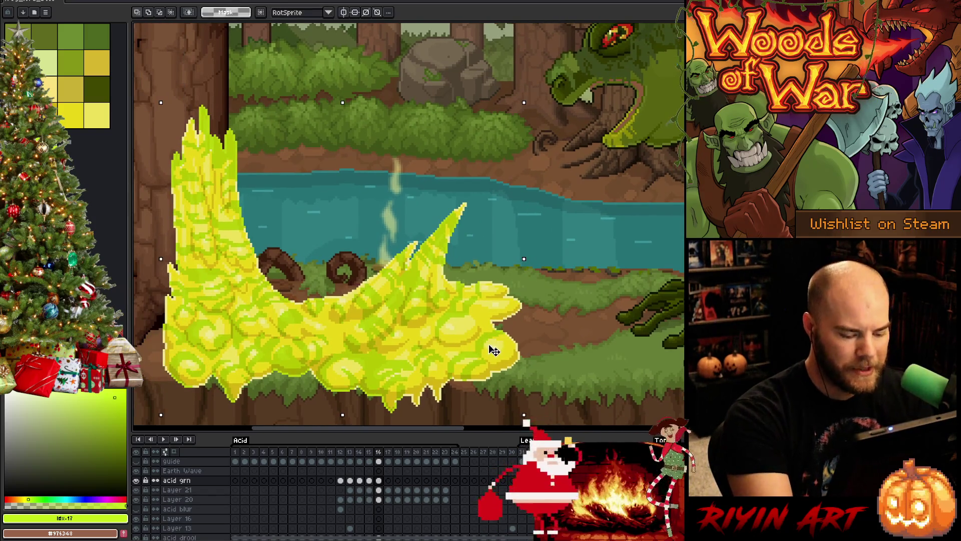
key(b)
key(Right)
key(Right)
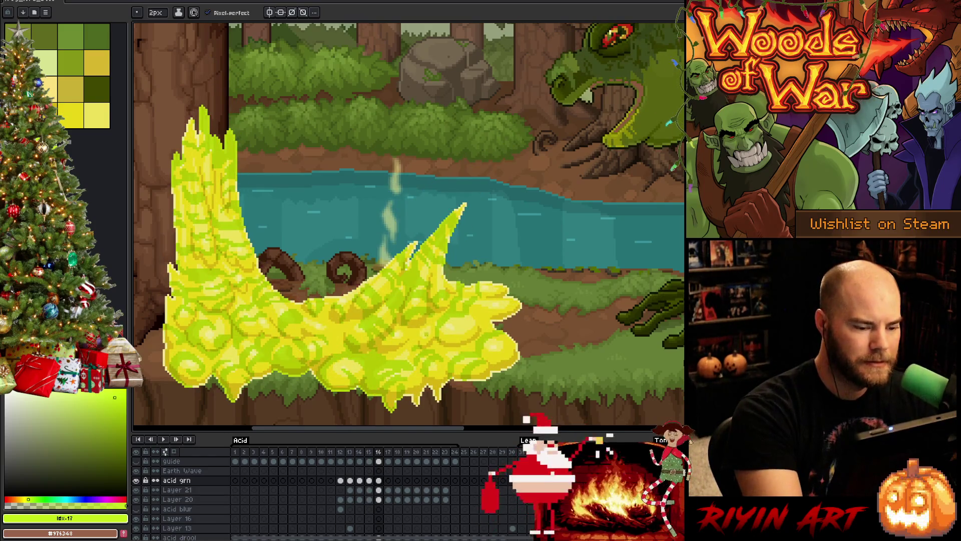
key(Left)
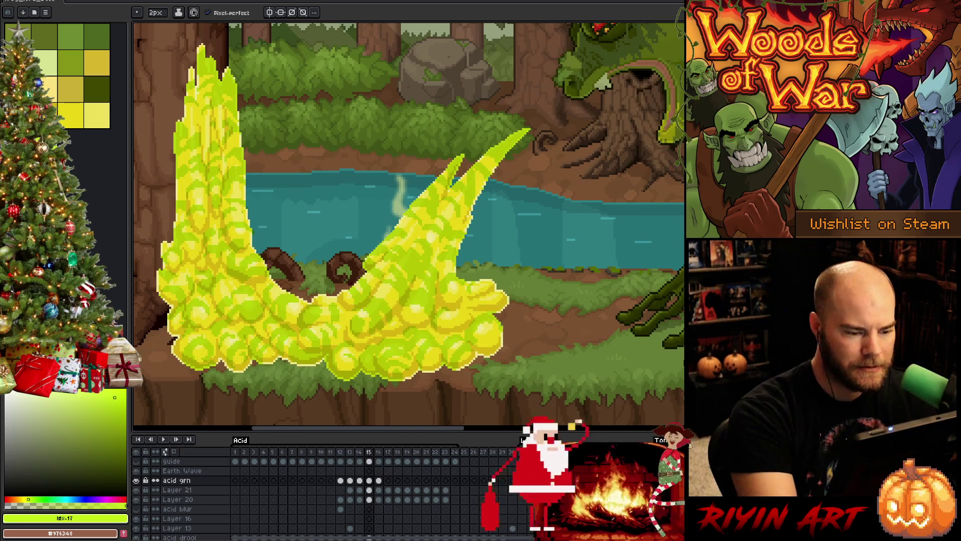
key(Right)
key(Left)
key(Right)
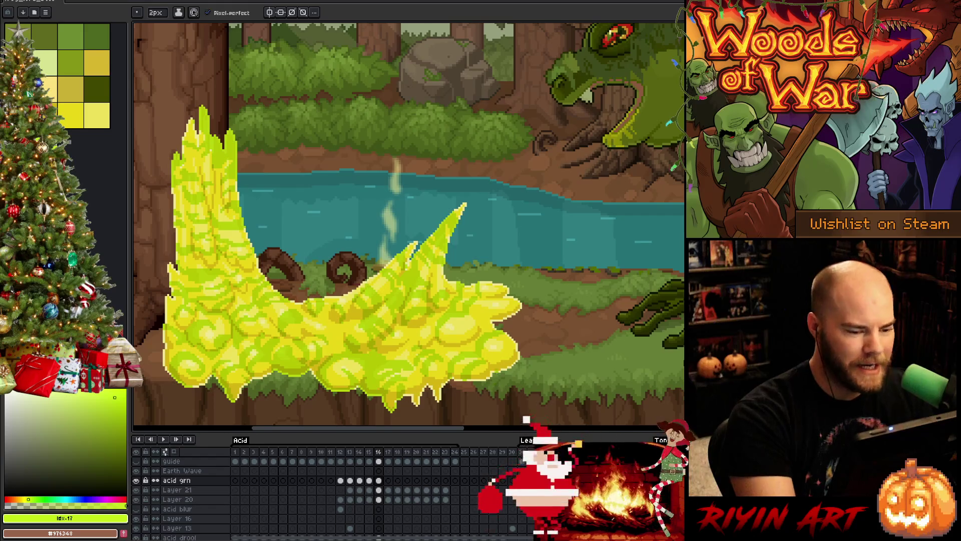
Flip between frames 15 and 16 again, then advance to frame 17 and play the animation
key(Left)
key(Right)
key(Left)
key(Right)
key(Left)
key(Right)
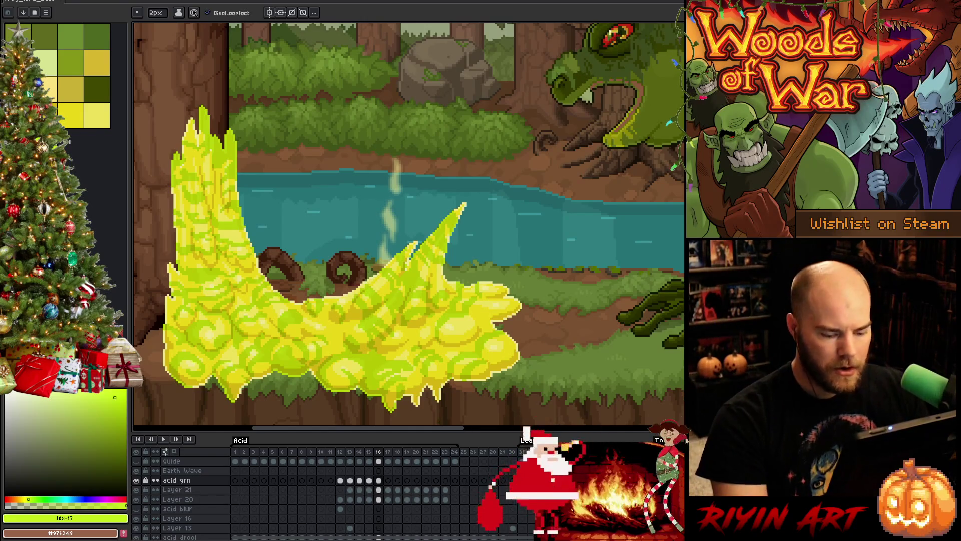
key(Right)
key(Return)
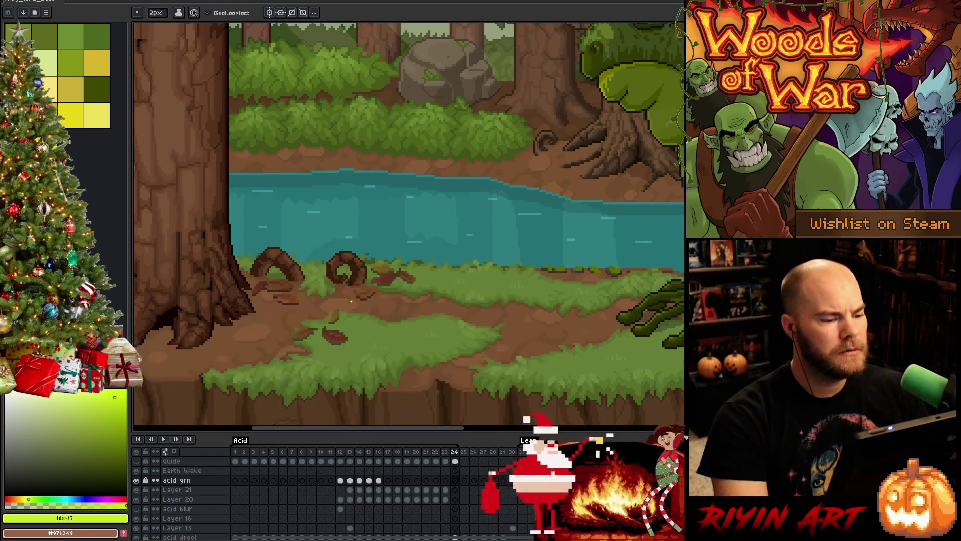
Stop playback and select the acid grn cel at frame 17
scroll(346, 307, down, 2)
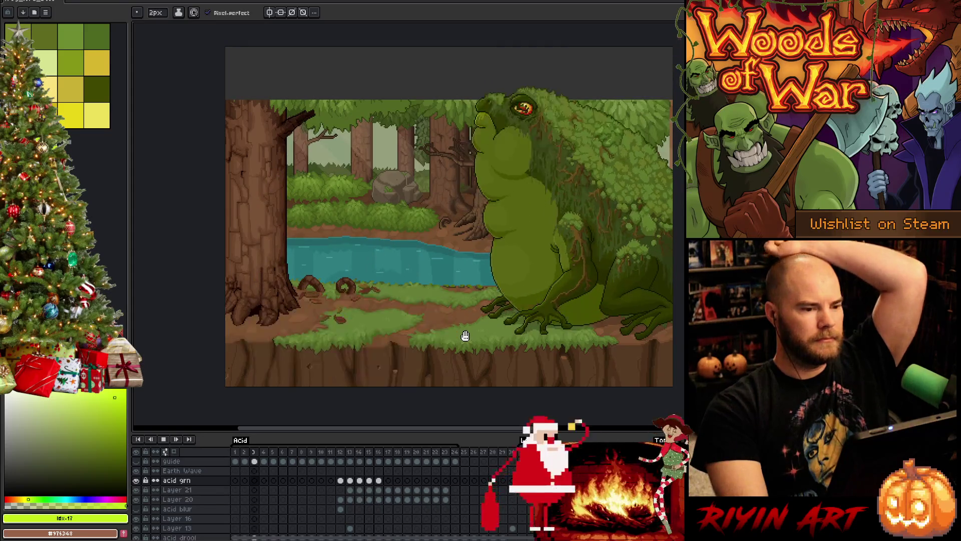
key(Return)
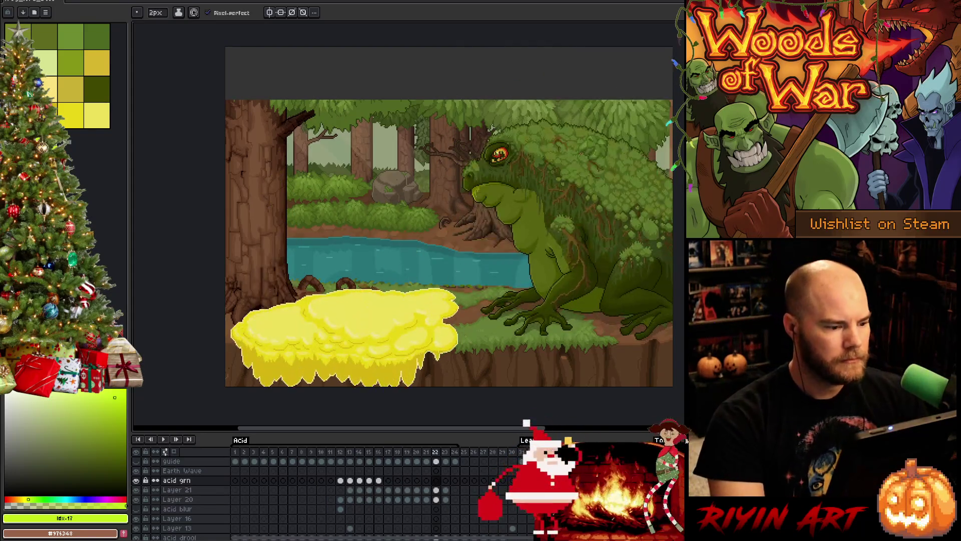
click(389, 481)
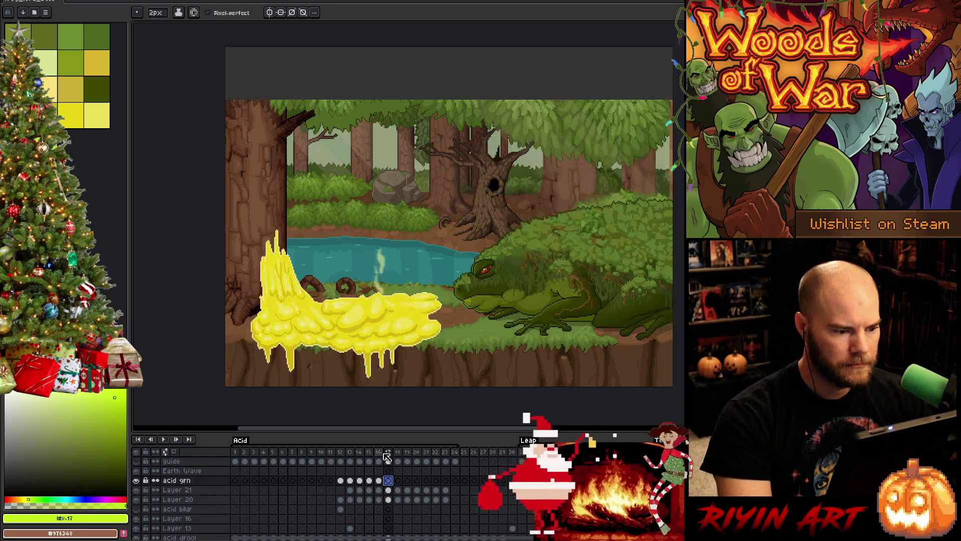
scroll(380, 309, up, 2)
Compare frames 15, 16 and 17 while switching between pencil and eraser
key(Left)
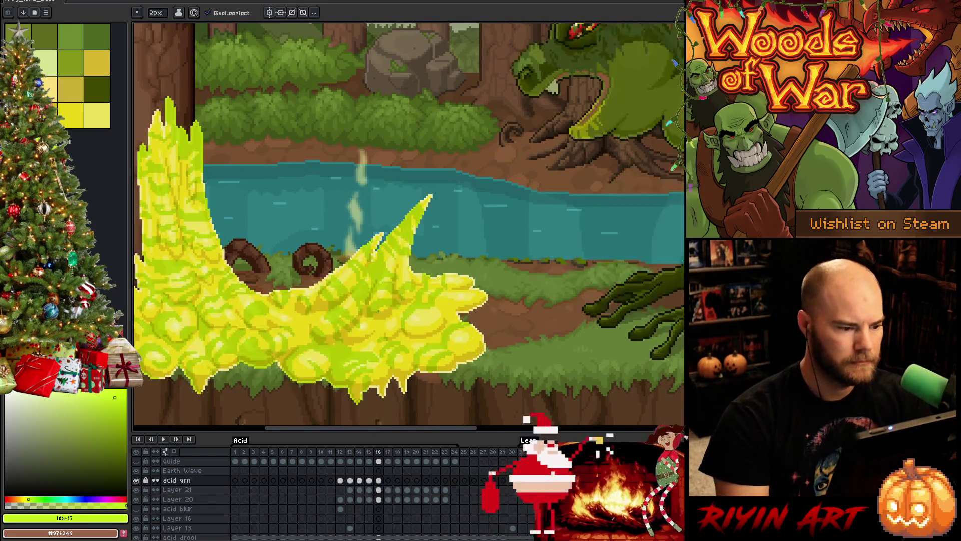
key(b)
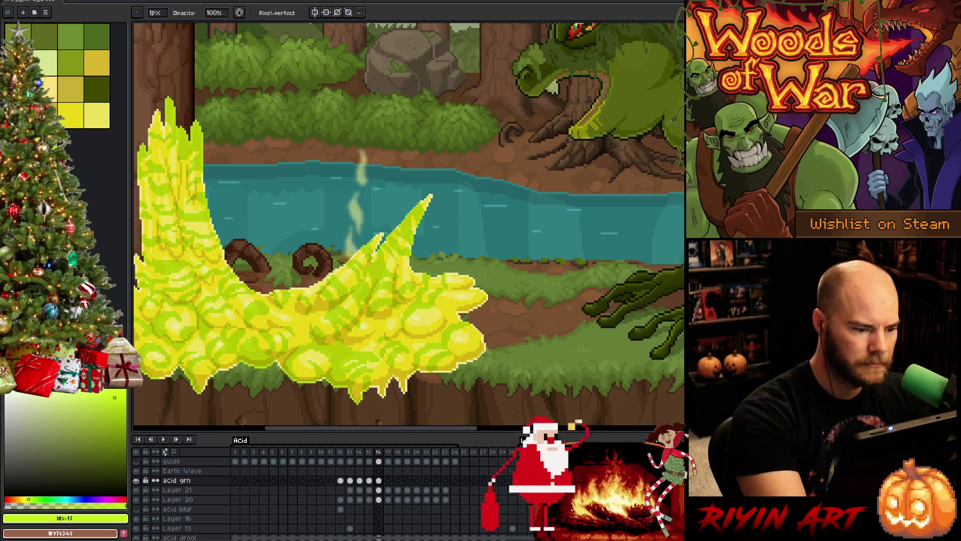
key(Left)
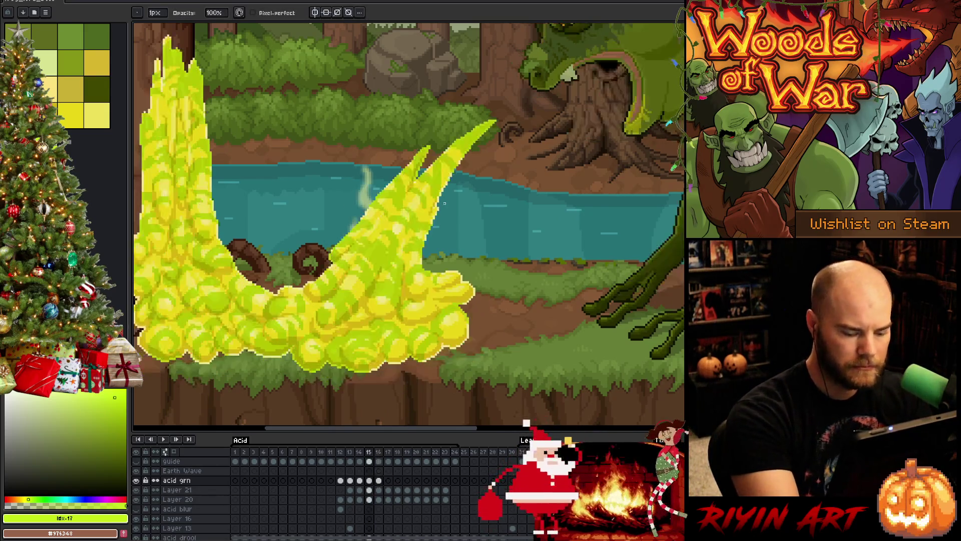
key(Right)
key(e)
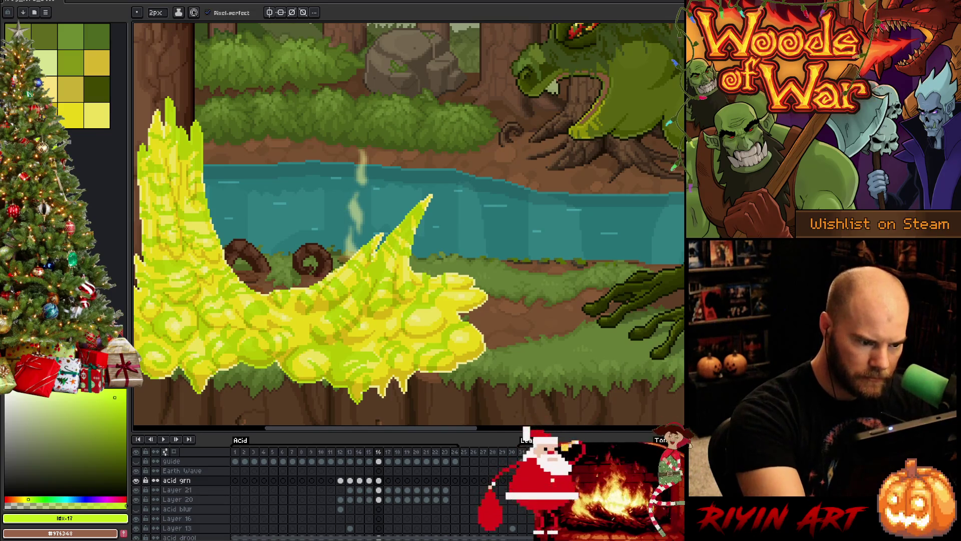
key(Left)
key(Right)
key(Right)
key(Left)
key(Right)
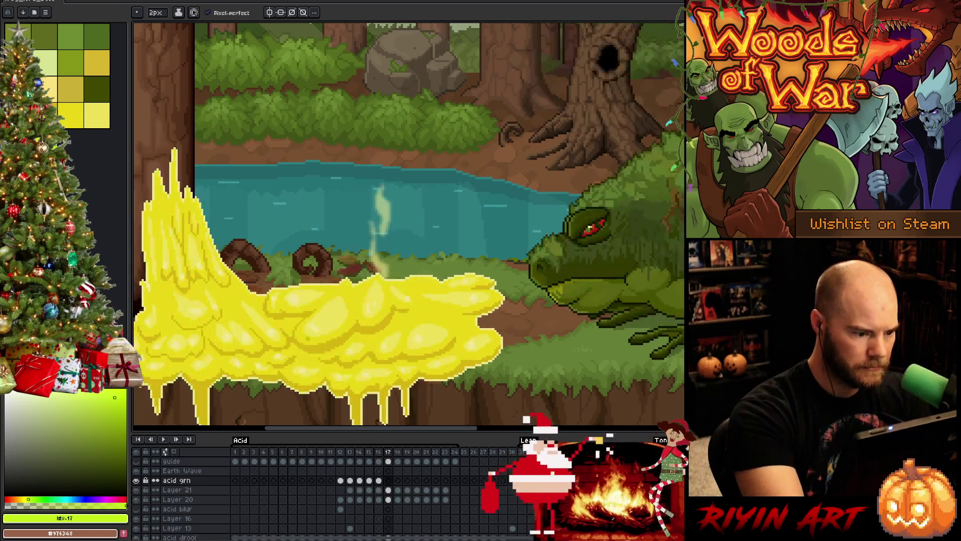
Draw a green ellipse blob on the frame 17 acid and extend it rightward
mouse_move(303, 347)
mouse_down()
mouse_move(295, 333)
mouse_move(324, 341)
mouse_move(313, 352)
mouse_move(311, 333)
mouse_move(316, 344)
mouse_up()
key(Left)
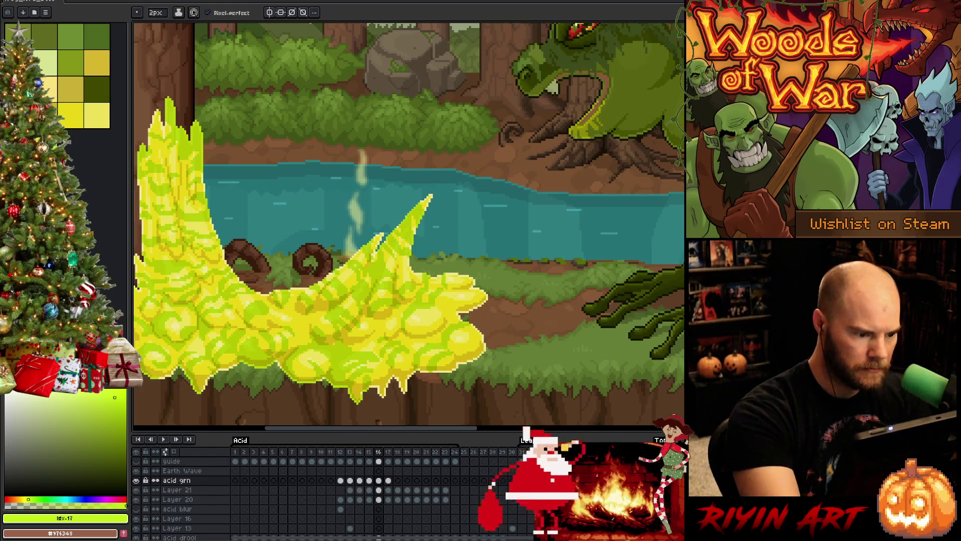
key(Right)
key(Left)
key(Right)
mouse_move(310, 316)
mouse_down()
mouse_move(341, 340)
mouse_move(338, 325)
mouse_move(350, 330)
mouse_move(351, 315)
mouse_move(306, 314)
mouse_move(329, 314)
mouse_move(334, 328)
mouse_move(337, 309)
mouse_up()
key(Return)
key(Return)
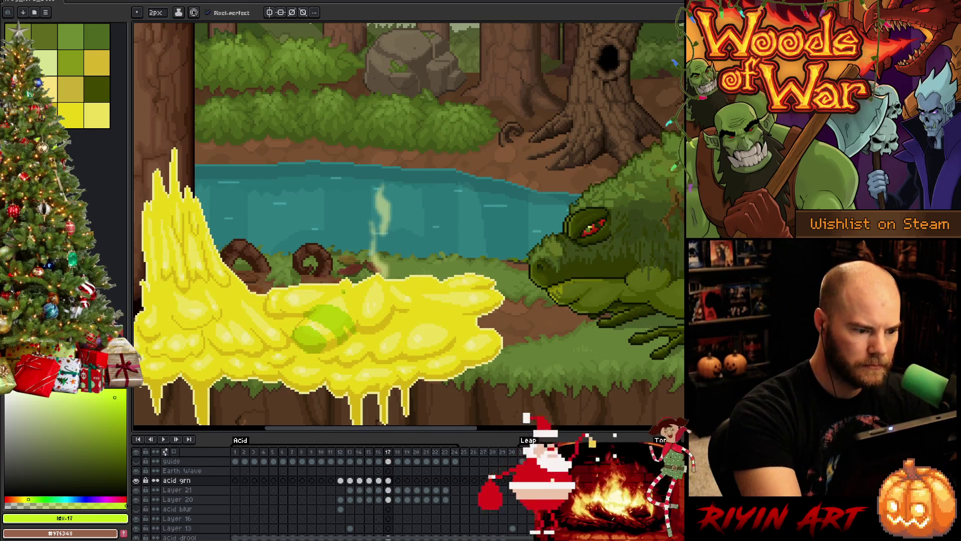
key(e)
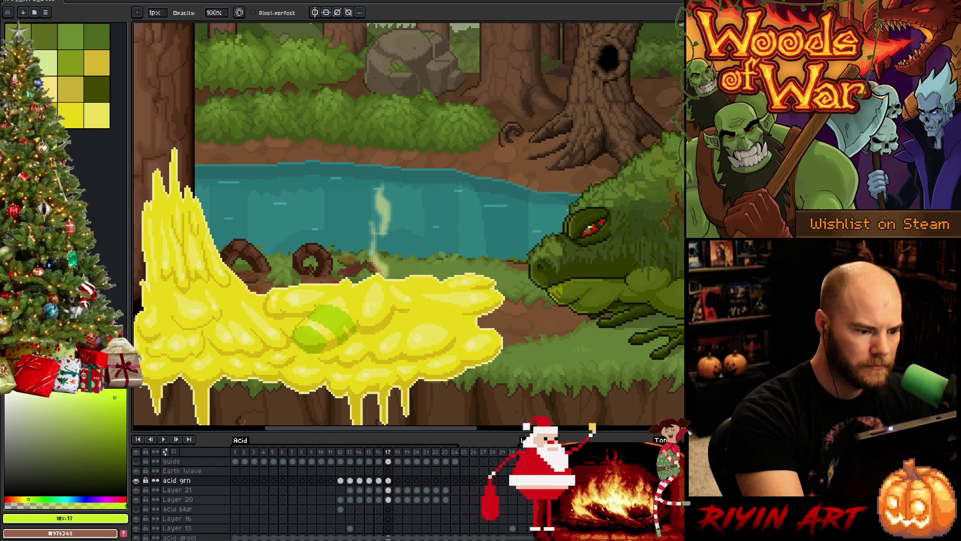
key(b)
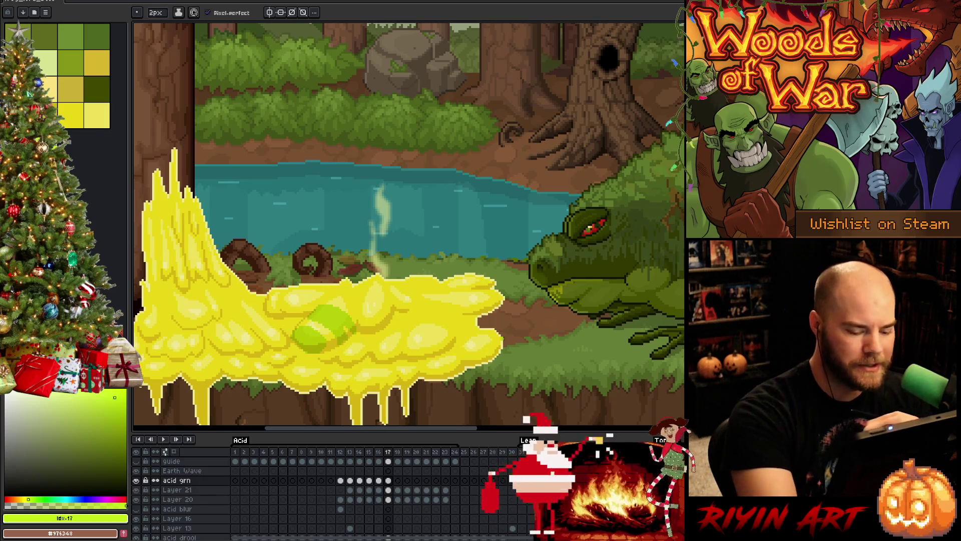
Add a lighter stripe to the green blob, checking it against frames 16 and 18
key(comma)
key(period)
key(comma)
key(period)
mouse_move(338, 291)
mouse_down()
mouse_move(359, 307)
mouse_move(330, 296)
mouse_up()
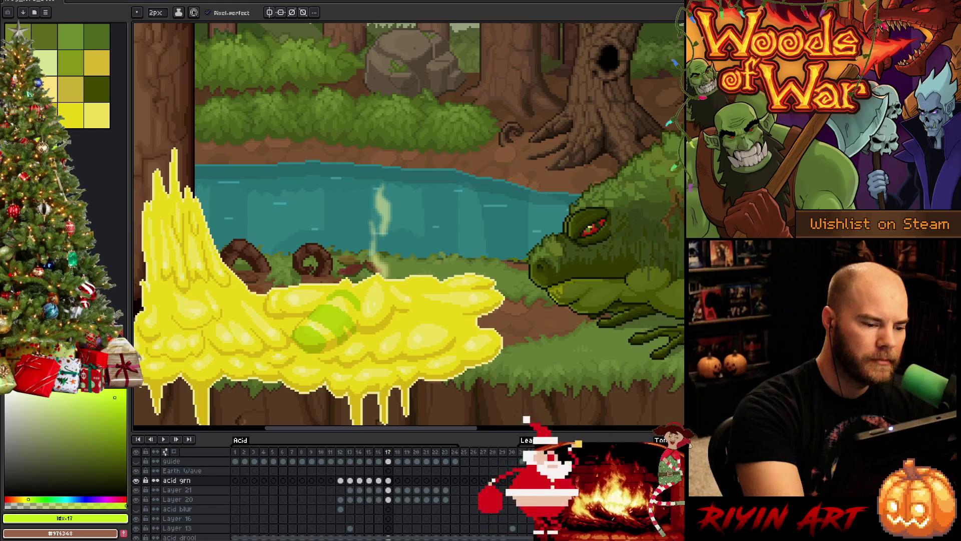
key(period)
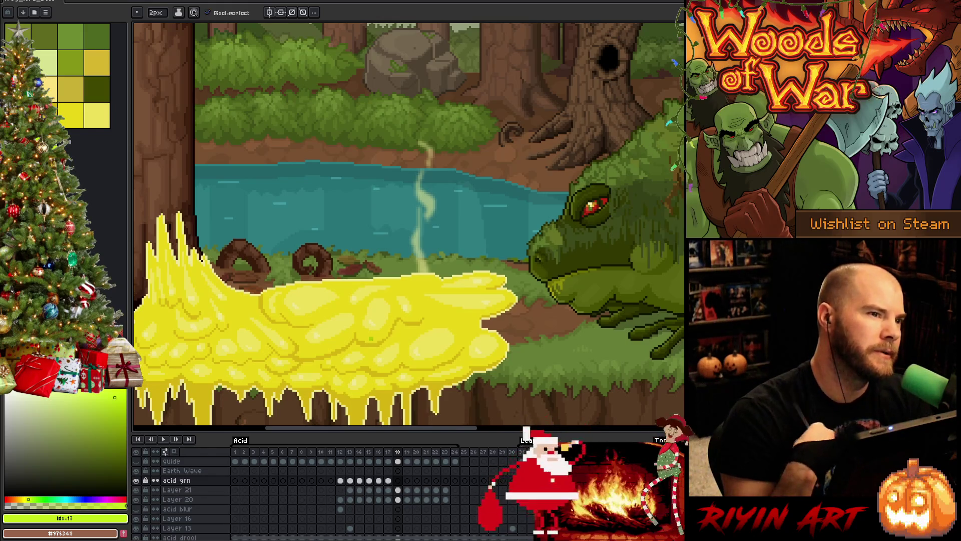
key(period)
key(comma)
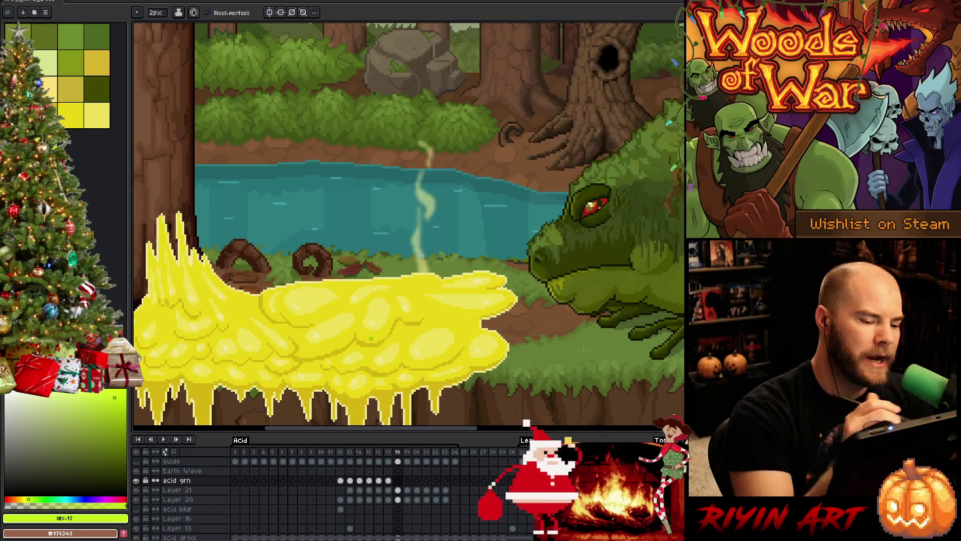
key(comma)
key(comma)
key(period)
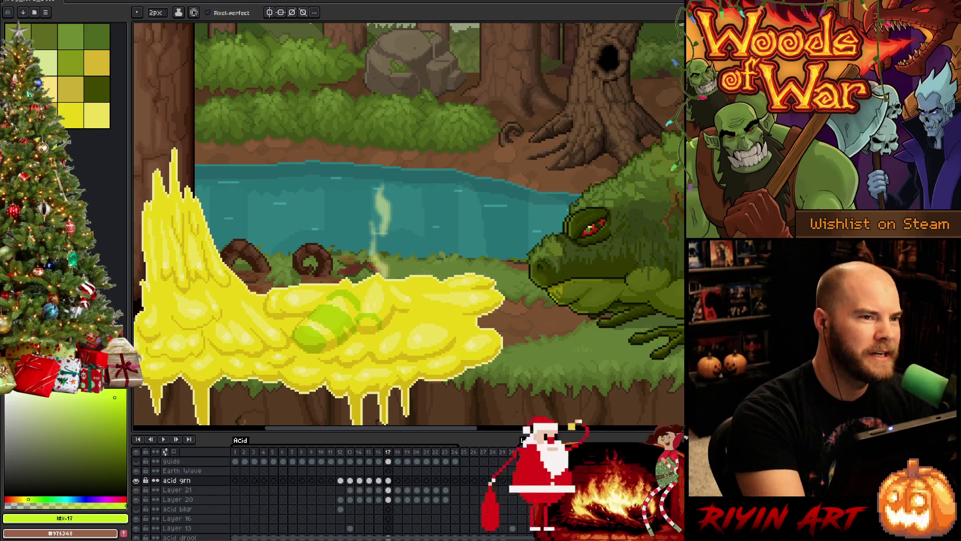
key(comma)
key(period)
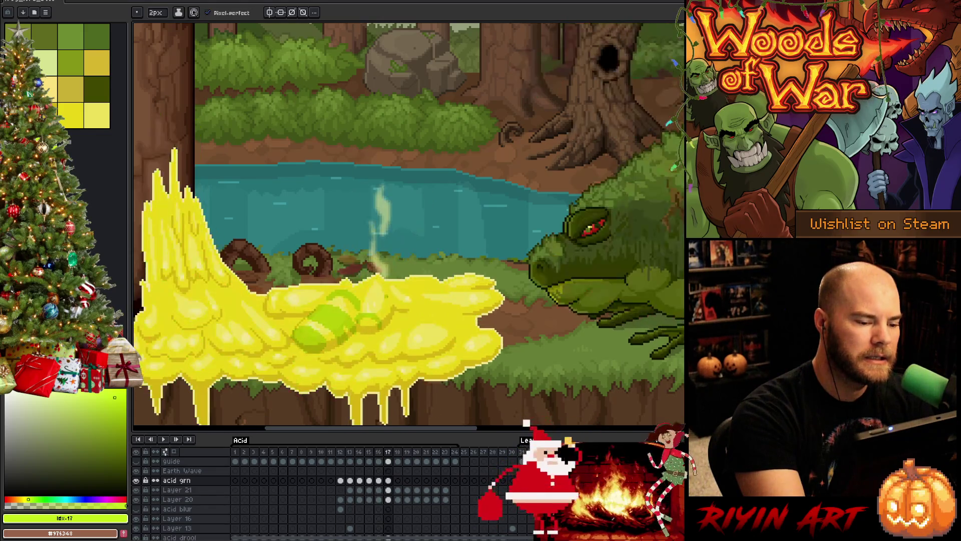
Paint light-green highlights, a small dark mark and a green ring on the acid blob
mouse_move(368, 303)
mouse_down()
mouse_move(391, 315)
mouse_move(362, 313)
mouse_up()
key(comma)
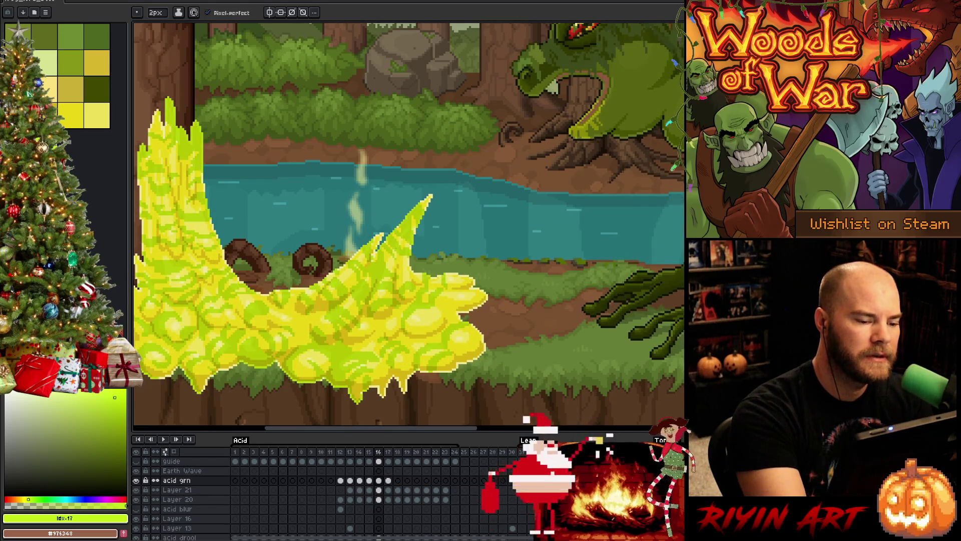
key(period)
mouse_move(353, 302)
mouse_down()
mouse_move(364, 290)
mouse_move(357, 283)
mouse_up()
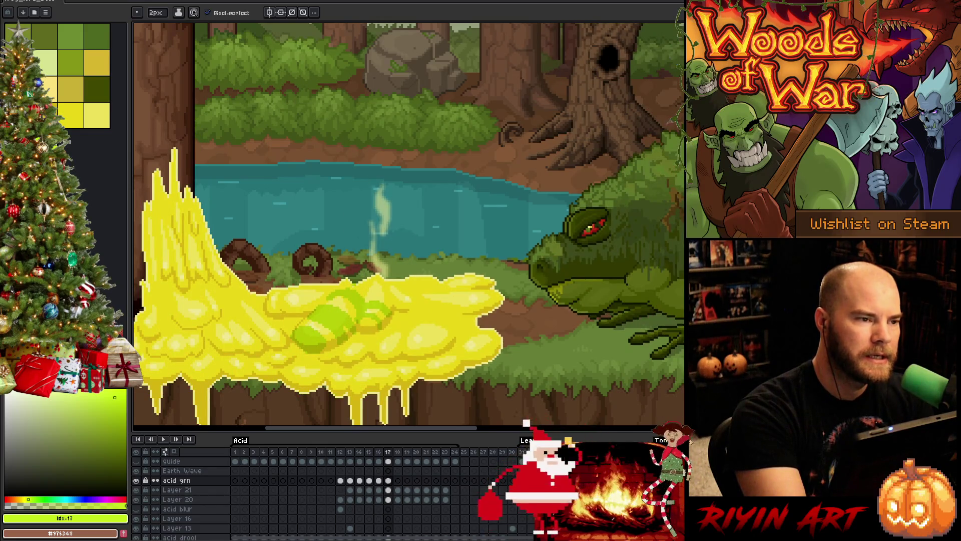
key(comma)
key(period)
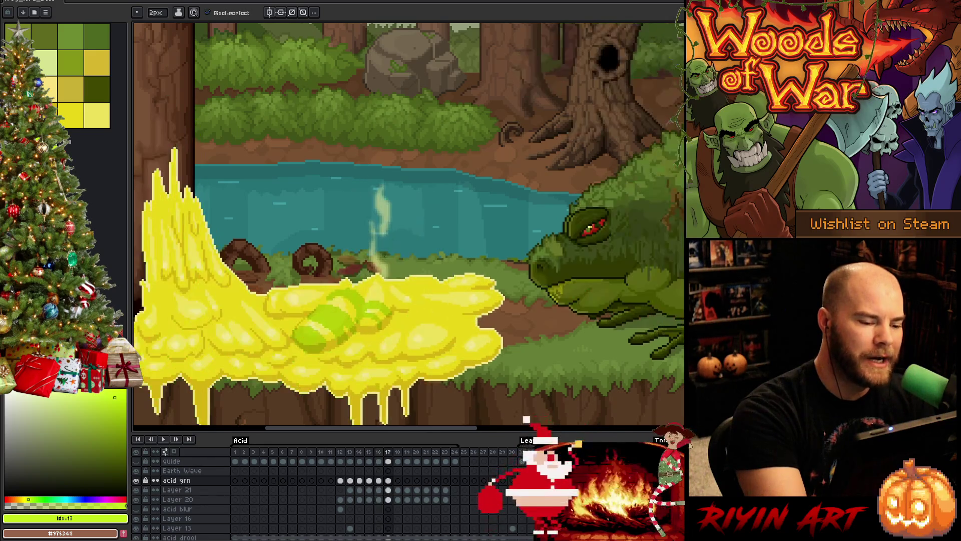
mouse_move(368, 293)
mouse_down()
mouse_move(392, 284)
mouse_move(382, 287)
mouse_up()
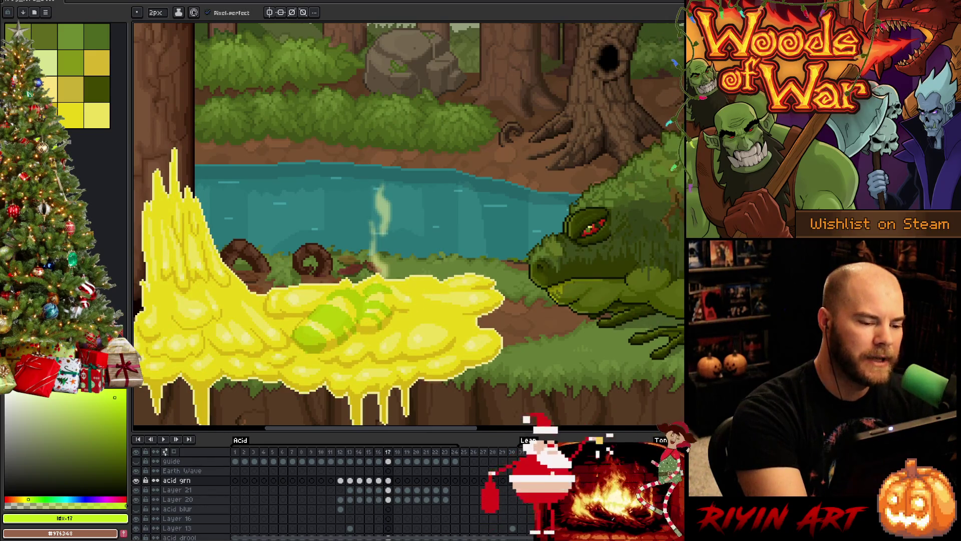
key(comma)
key(period)
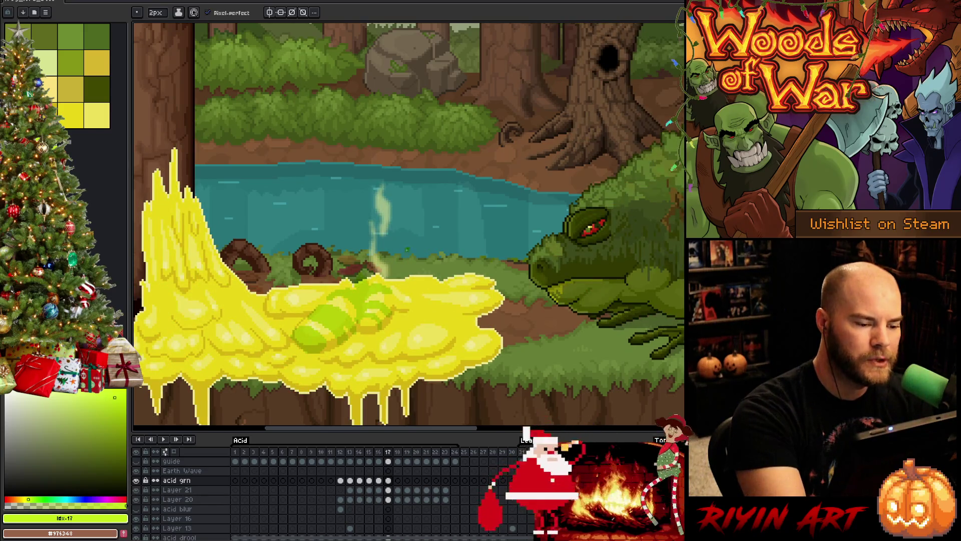
key(comma)
key(period)
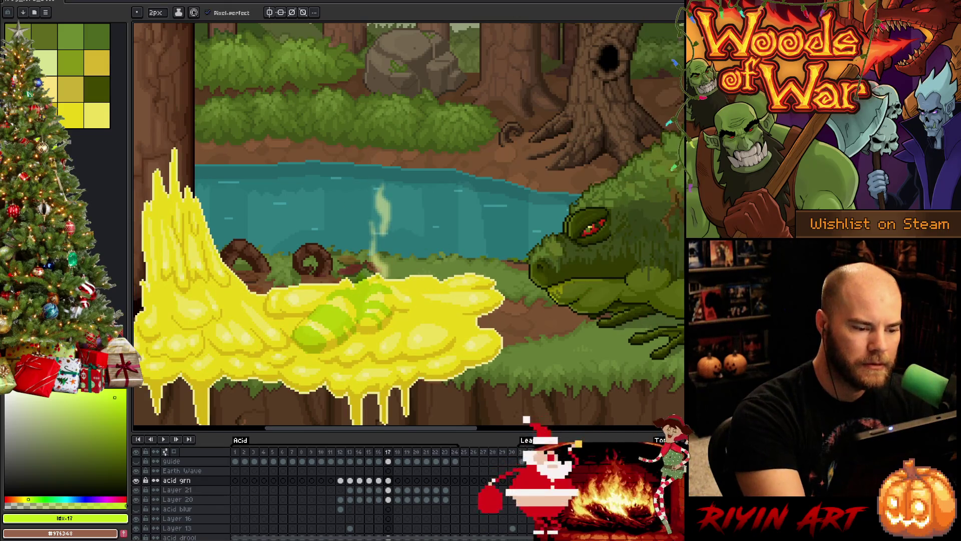
key(comma)
key(period)
Try a thin green vertical line above the acid, then undo it
drag(400, 258, 401, 293)
drag(399, 238, 404, 313)
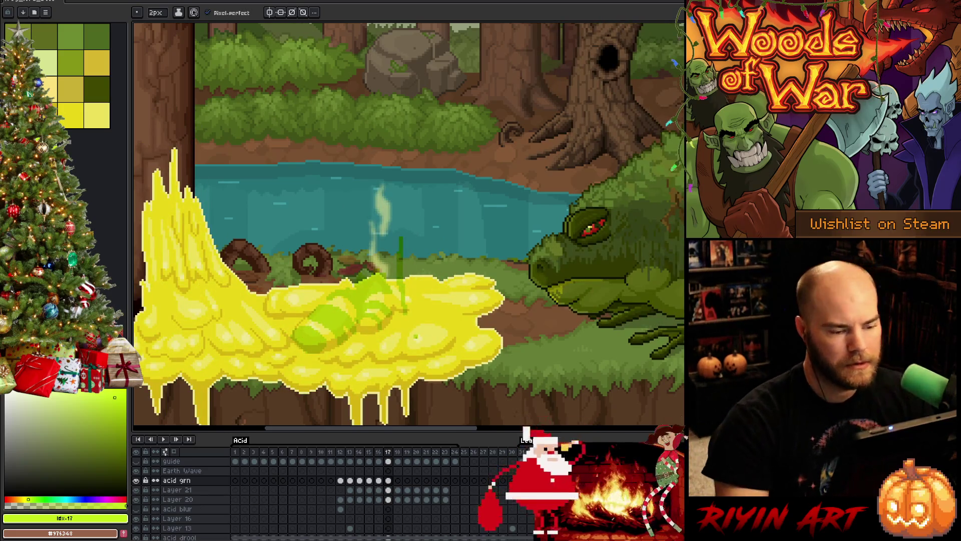
key(ctrl+z)
key(v)
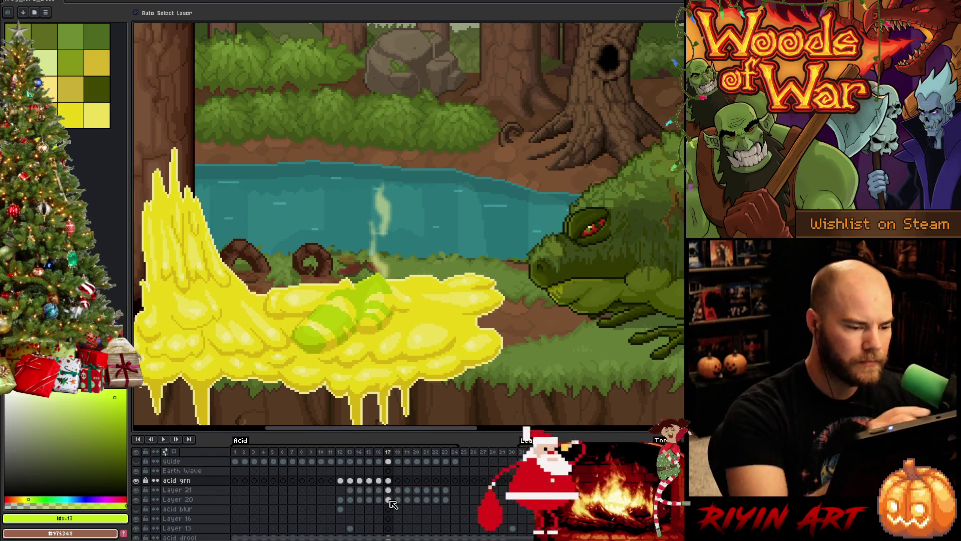
key(b)
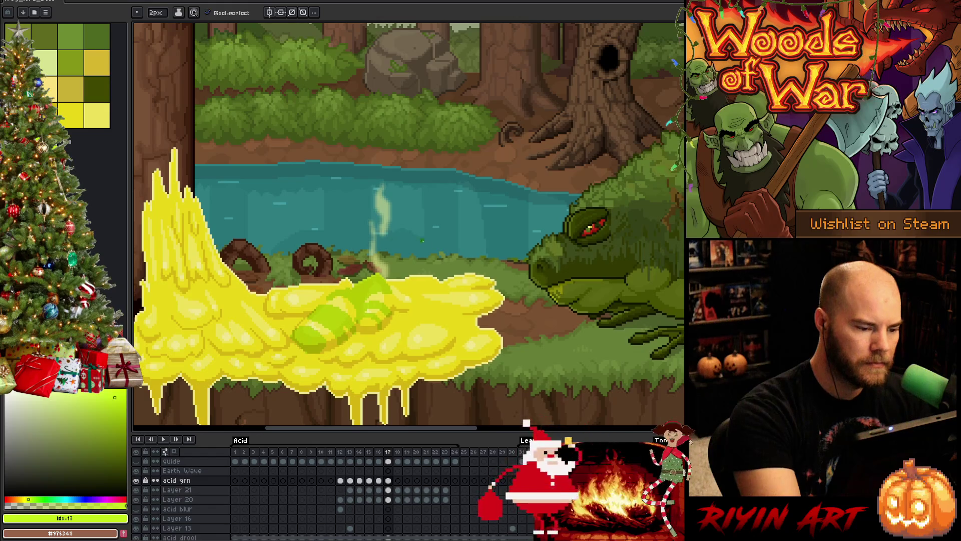
key(Left)
key(Right)
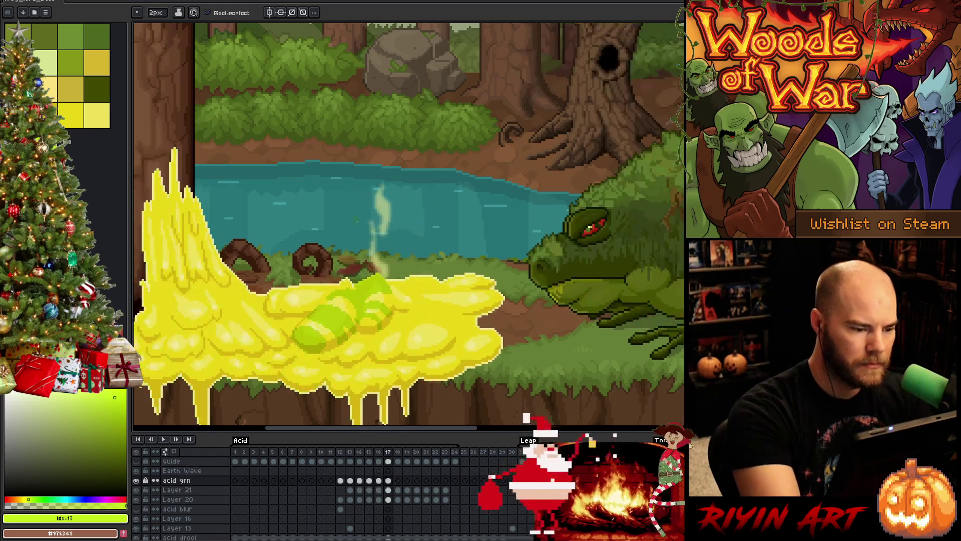
key(Left)
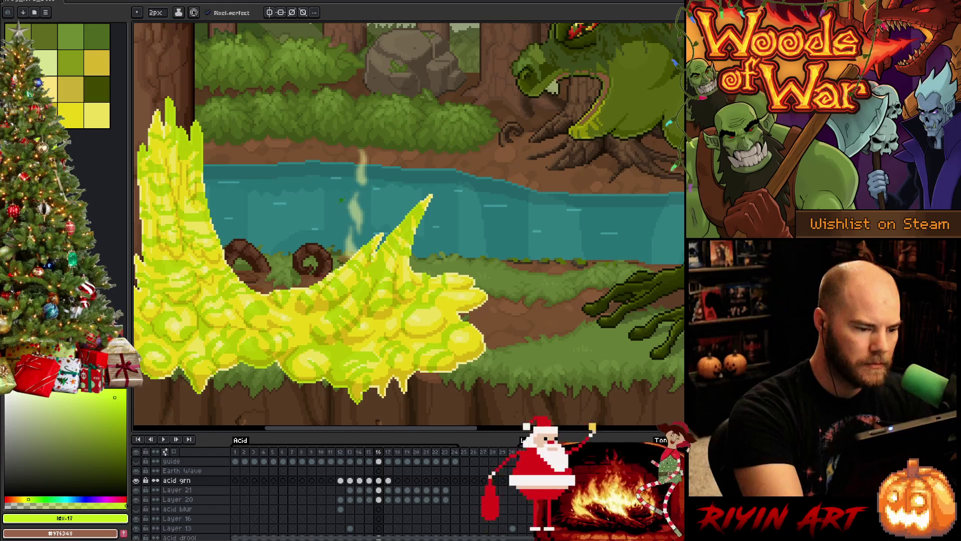
key(Right)
Draw a green ring outline on the left acid blob and preview the animation
mouse_move(288, 303)
mouse_down()
mouse_move(293, 292)
mouse_move(306, 299)
mouse_move(299, 307)
mouse_up()
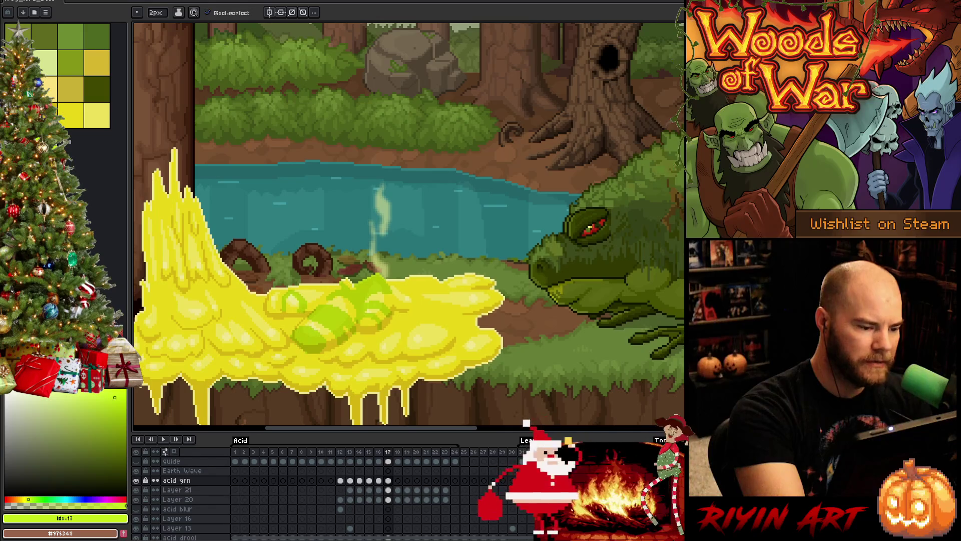
key(Left)
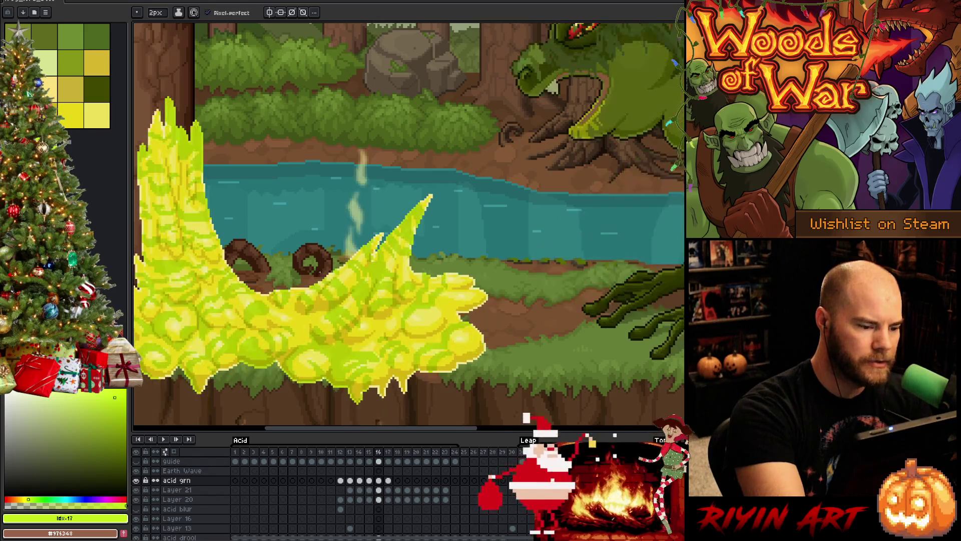
key(Right)
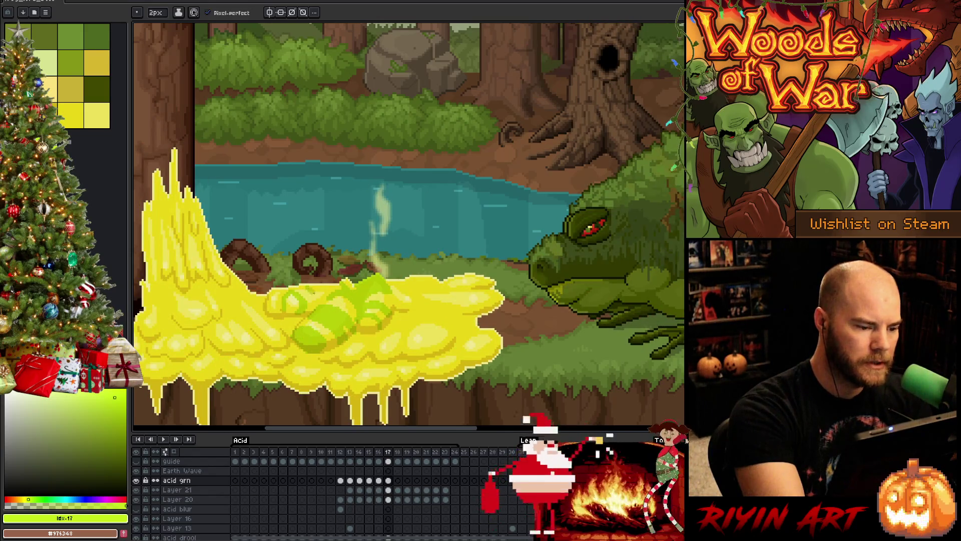
key(Left)
key(Right)
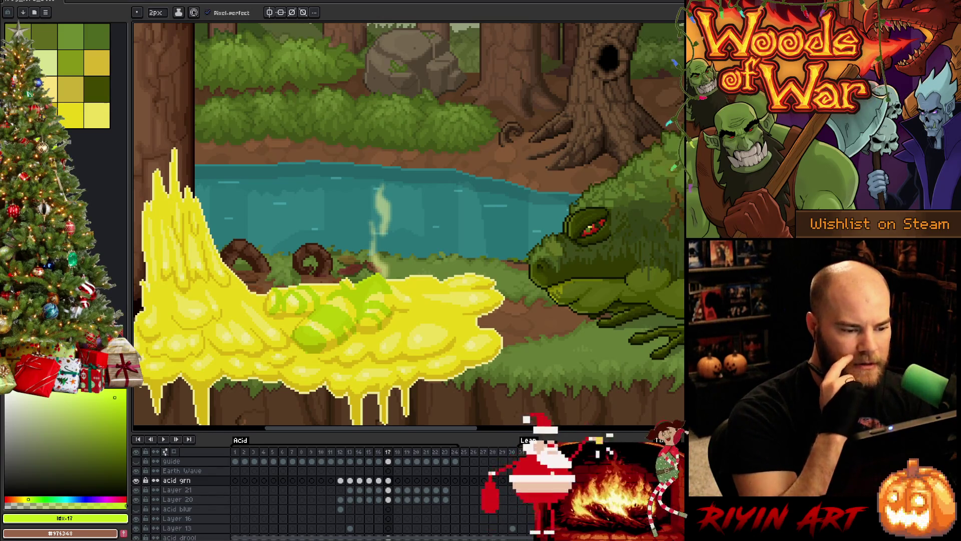
key(Return)
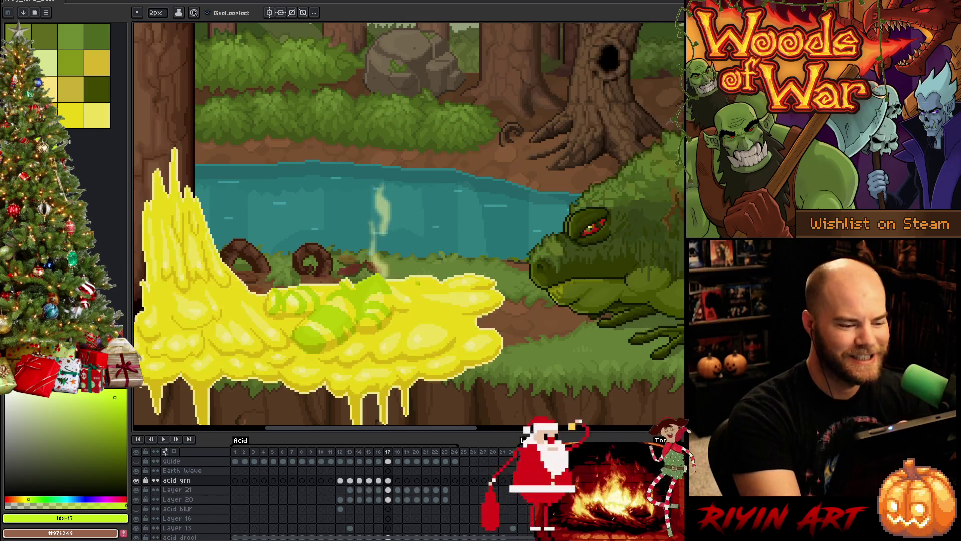
key(Return)
Draw two more green rings on the right side of the acid pool
drag(435, 318, 409, 352)
key(comma)
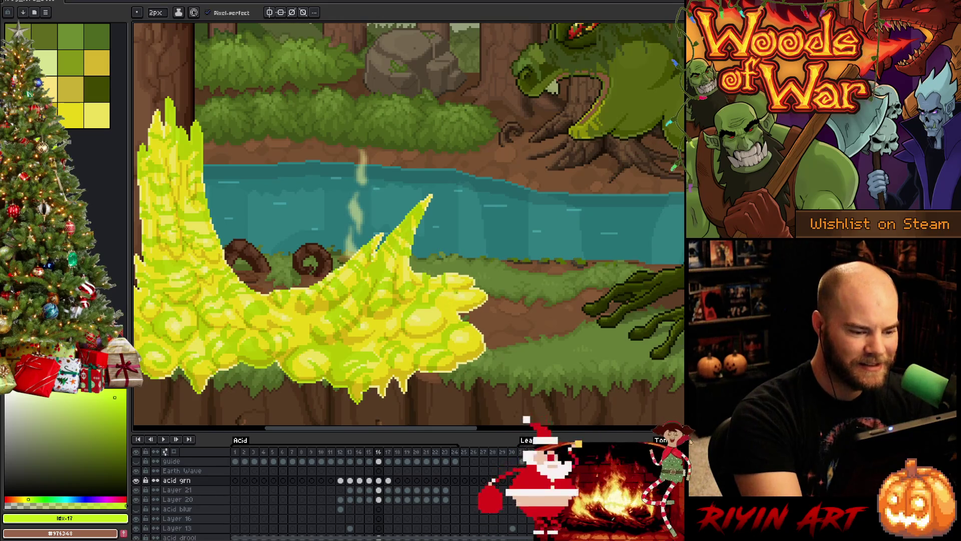
key(period)
drag(433, 351, 449, 332)
key(period)
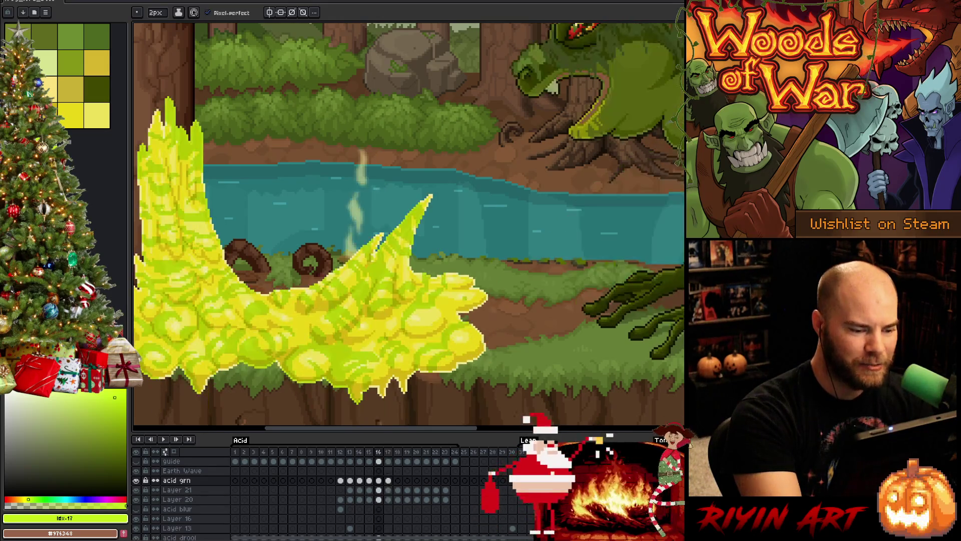
key(comma)
key(comma)
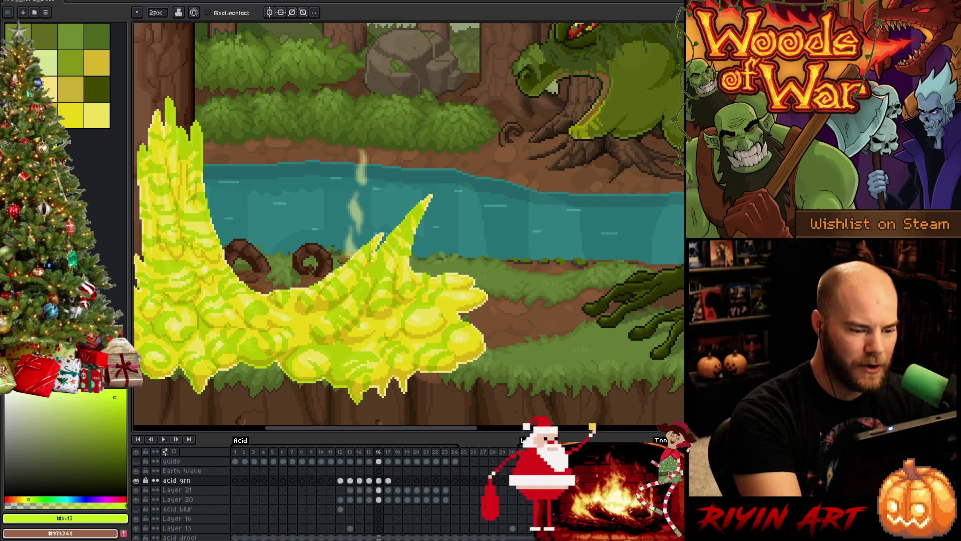
key(comma)
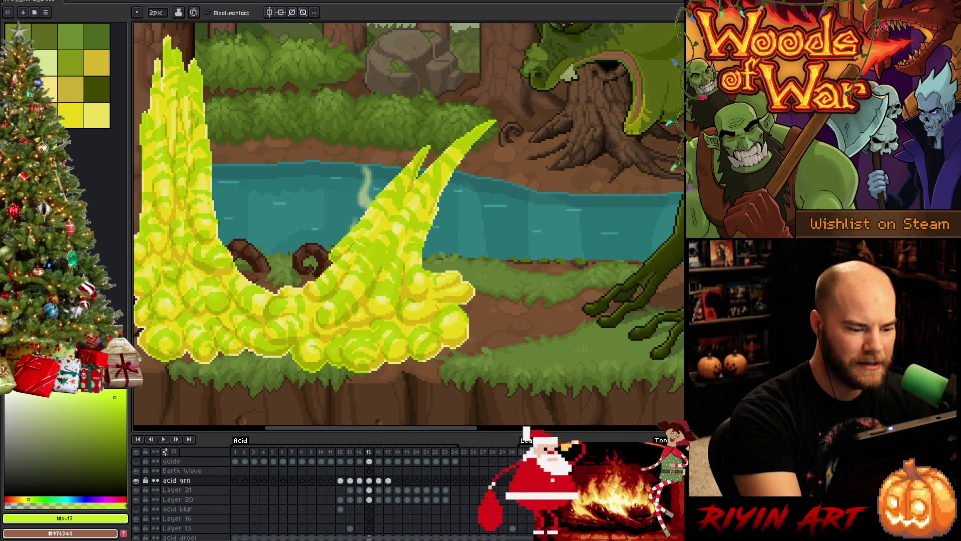
key(period)
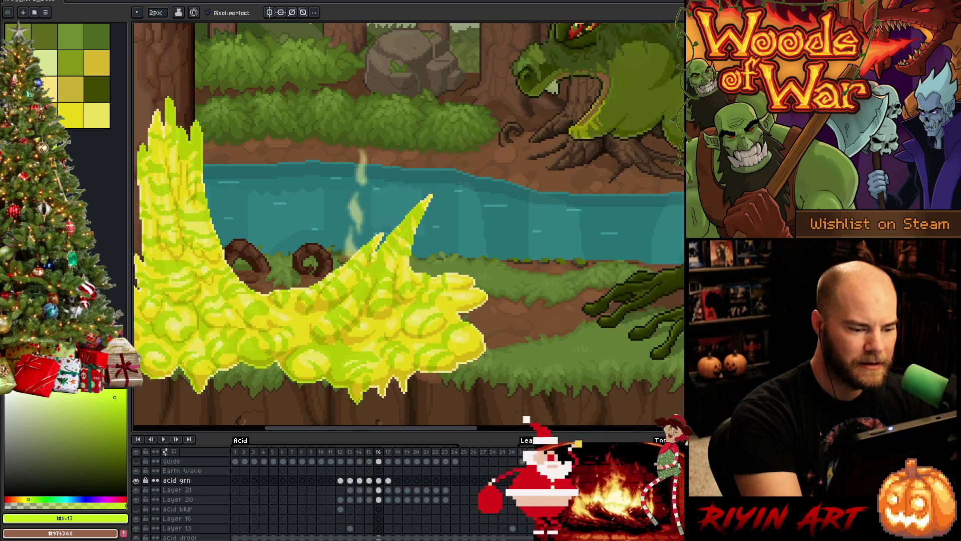
Draw two green outline strokes, one rising and one curving down, across the acid pool in frame 17
key(period)
key(comma)
key(period)
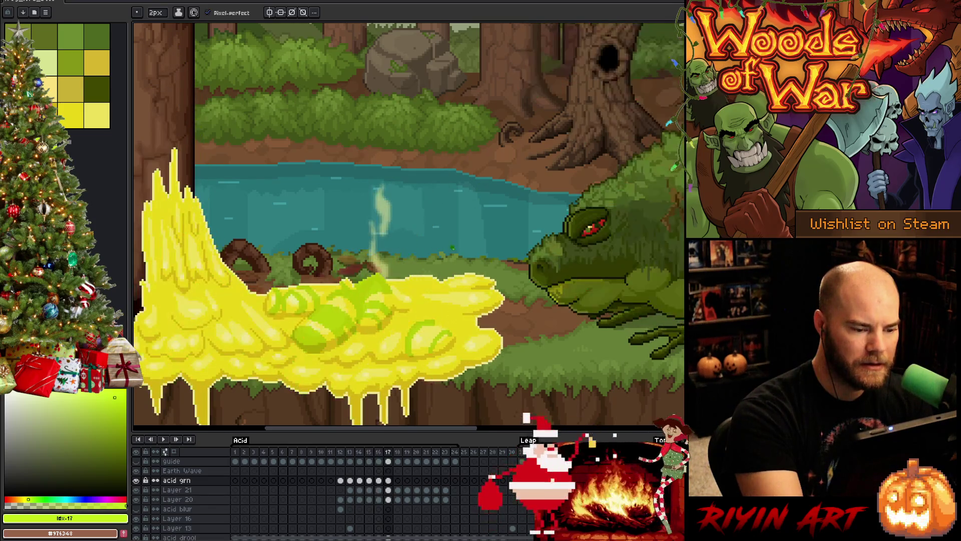
drag(440, 314, 445, 283)
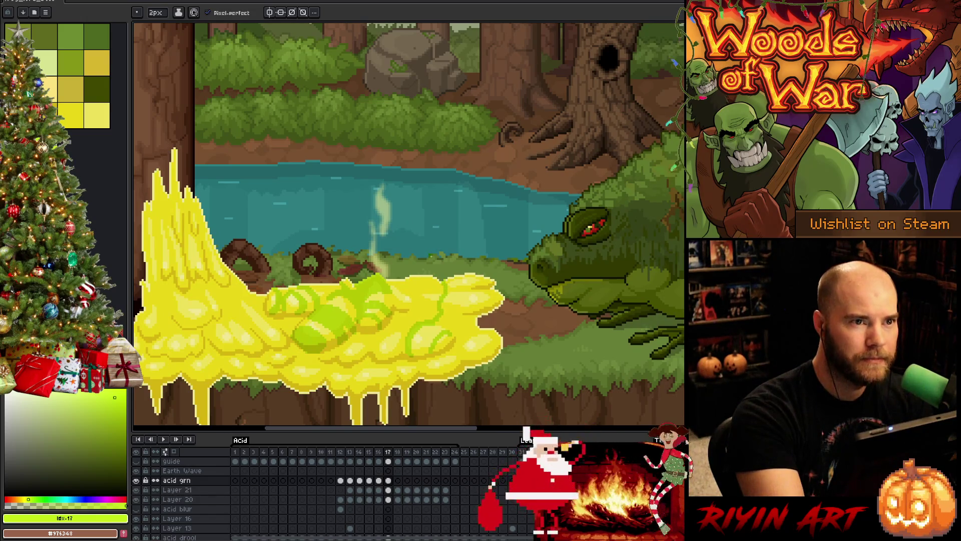
key(comma)
key(period)
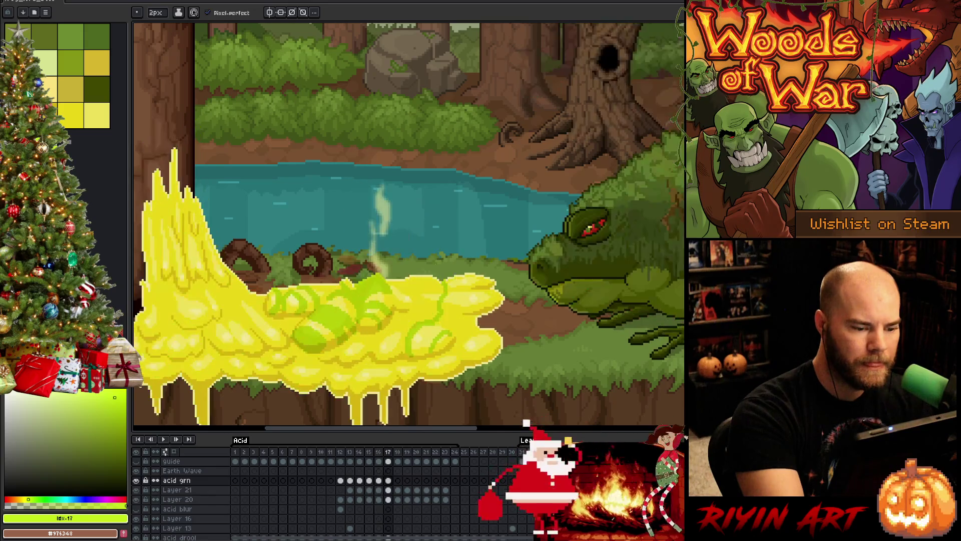
drag(425, 275, 395, 350)
key(comma)
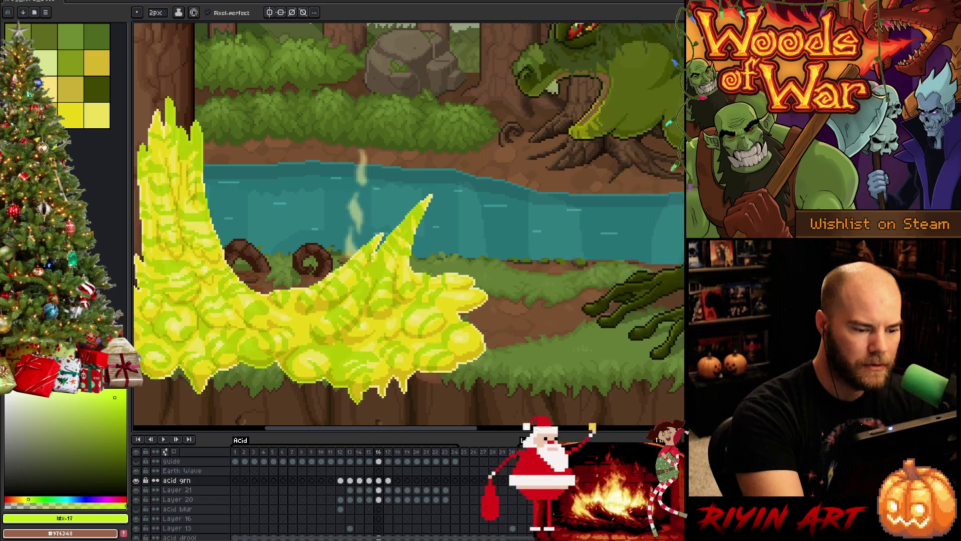
key(period)
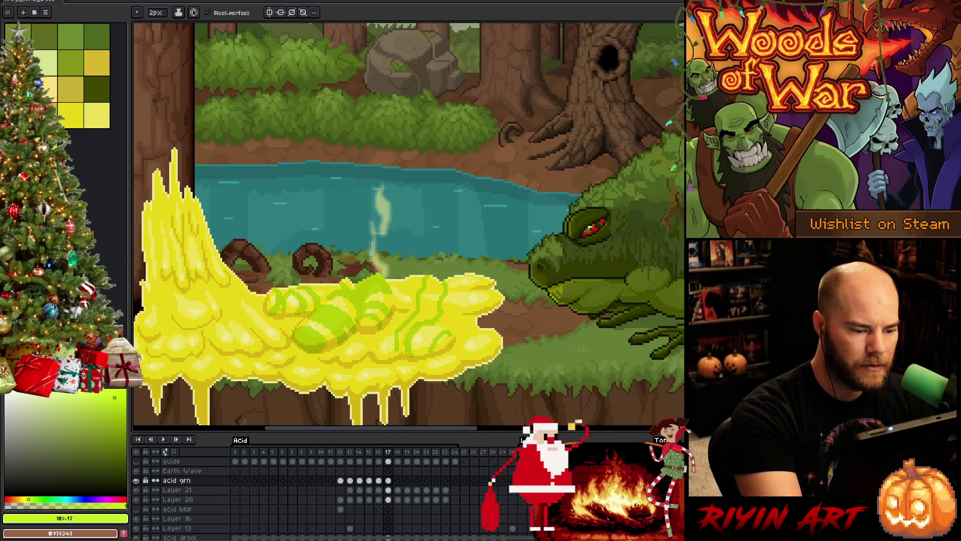
Touch up the new green outlines with eraser and pencil, checking them against frame 16
key(e)
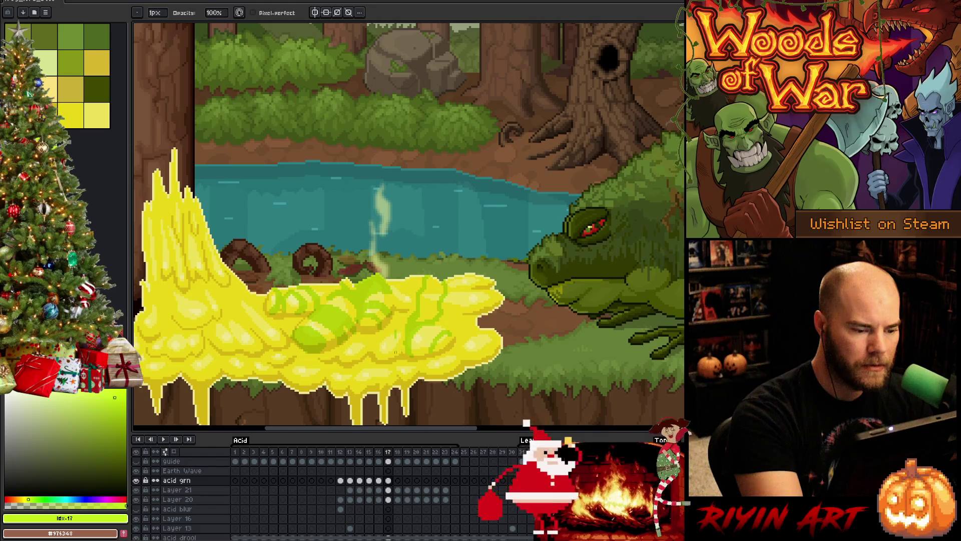
key(b)
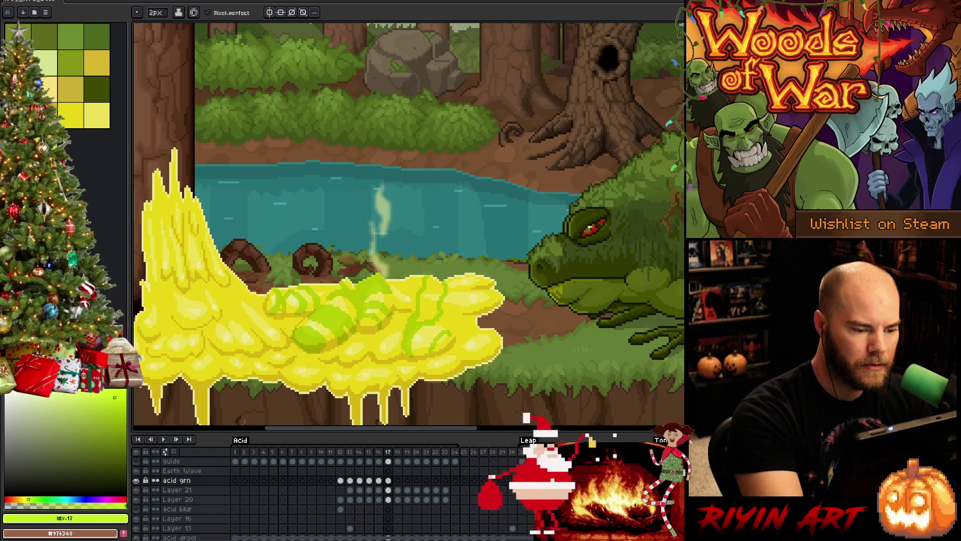
key(Left)
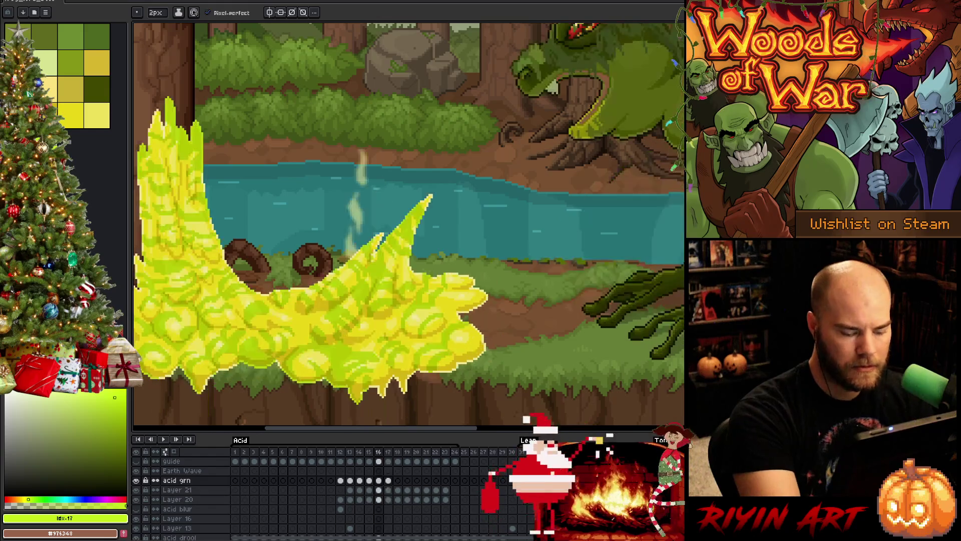
key(Right)
key(Left)
key(Right)
key(Left)
key(Left)
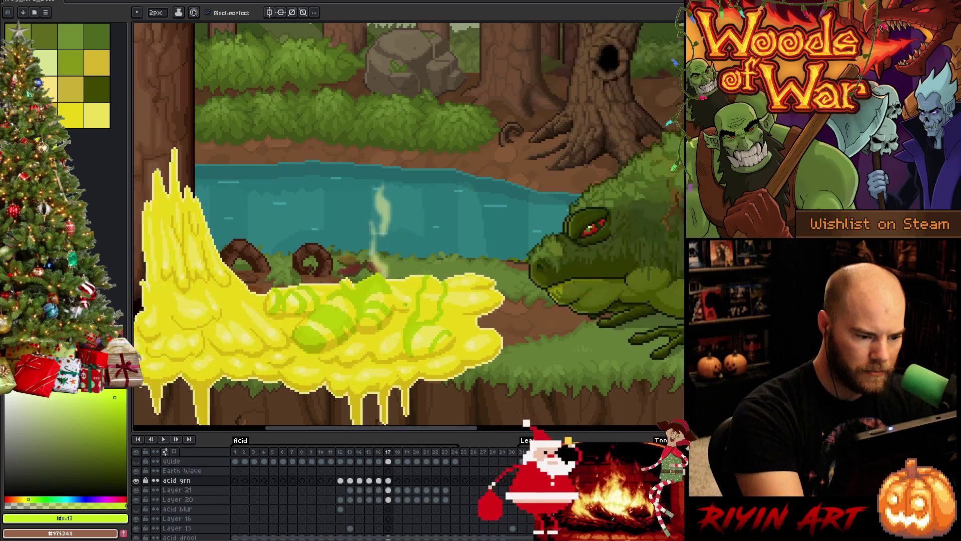
key(Right)
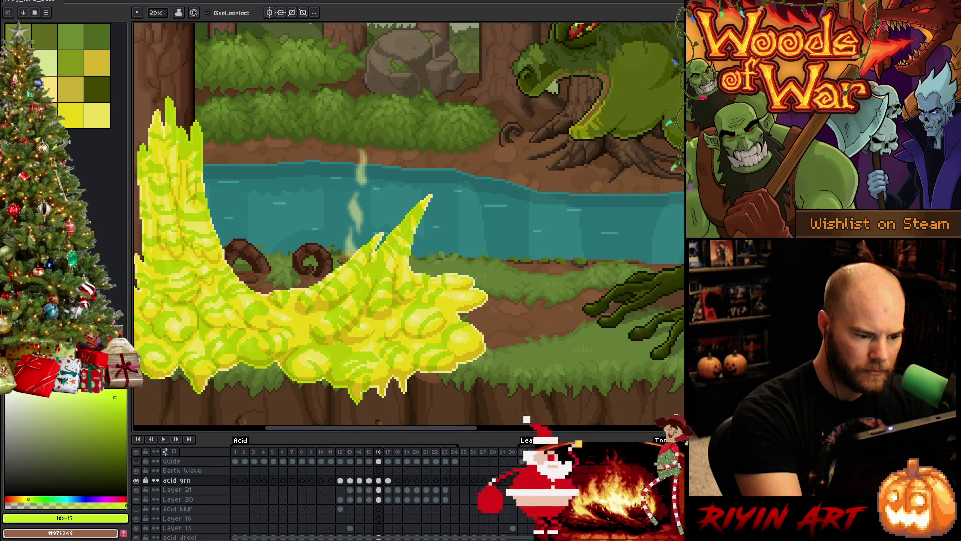
Add a short green stroke near the bottom of the acid pool on frame 17
key(e)
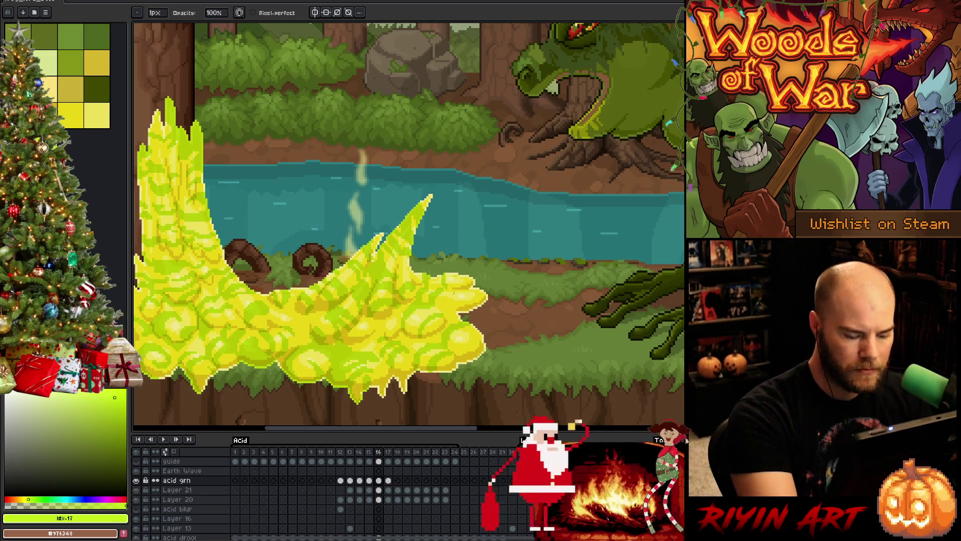
key(Right)
key(b)
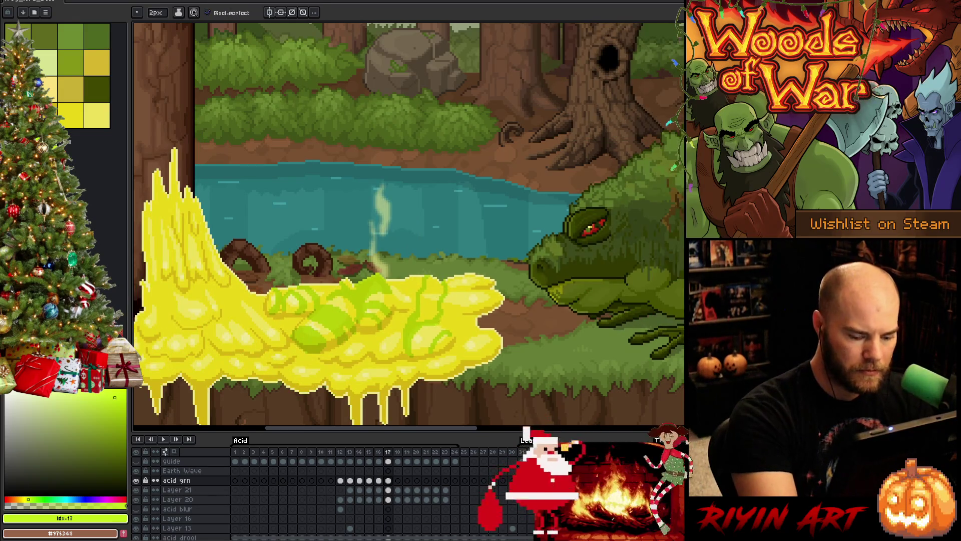
key(Left)
key(Right)
mouse_move(405, 378)
mouse_down()
mouse_move(418, 371)
mouse_move(393, 382)
mouse_up()
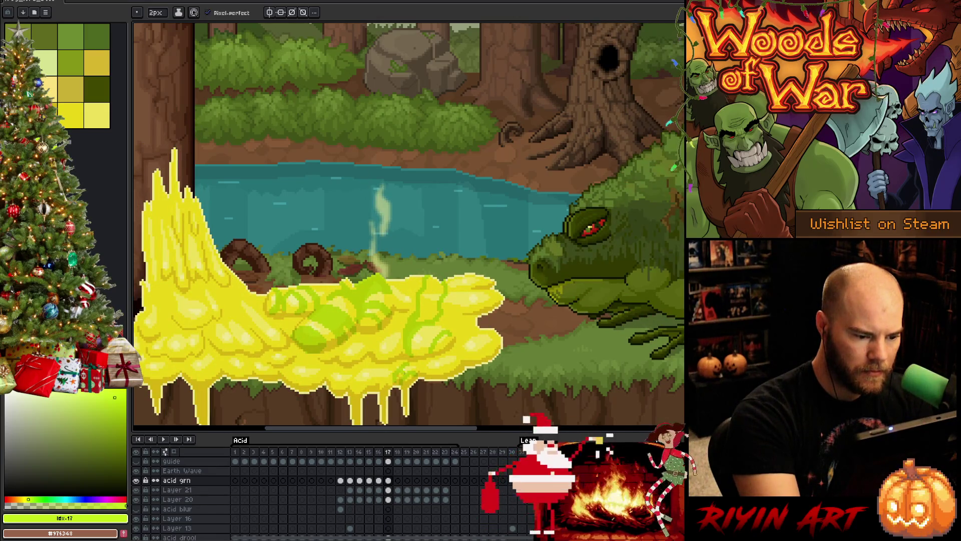
key(Left)
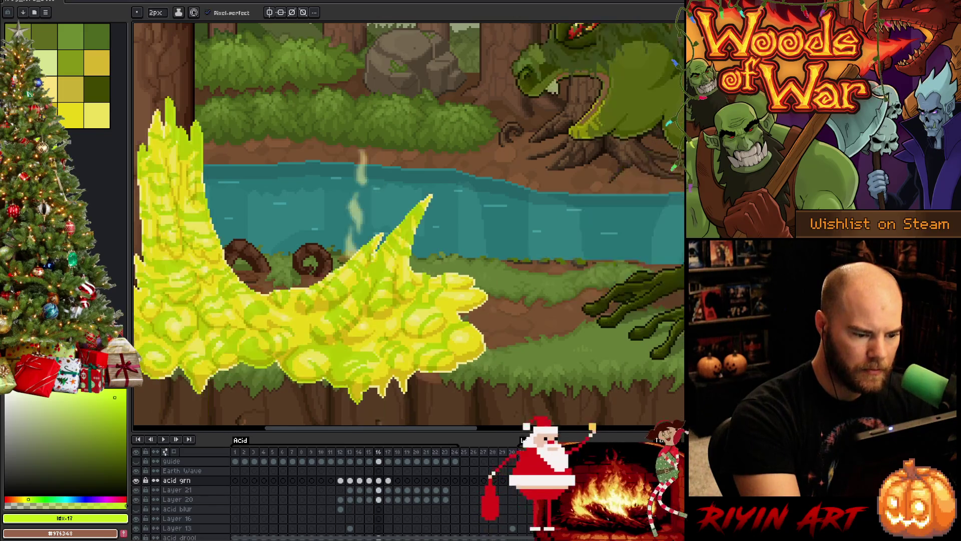
key(Right)
key(Left)
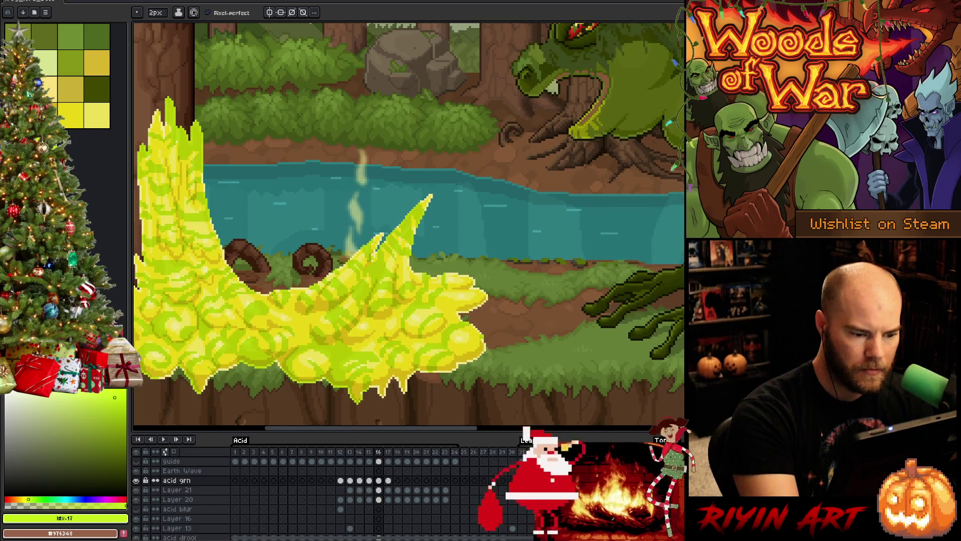
key(Right)
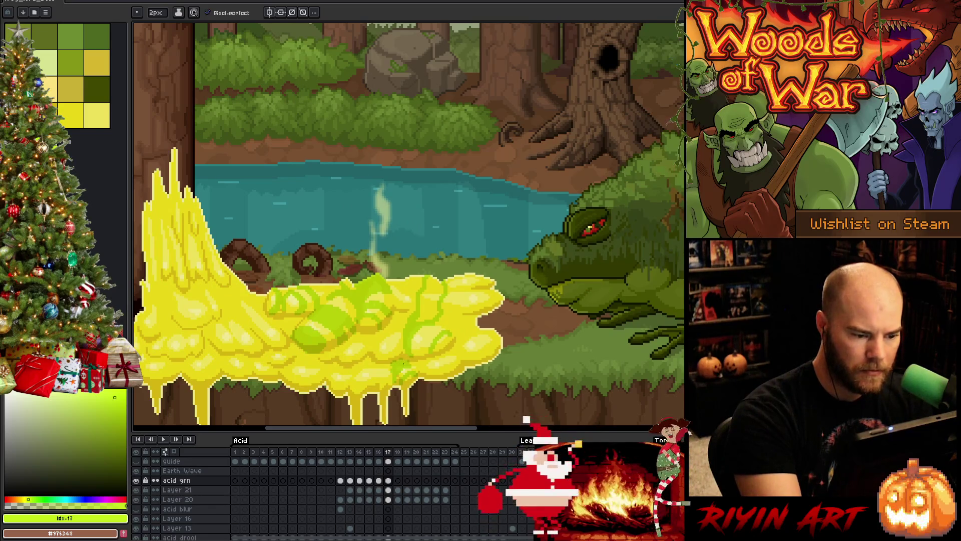
key(b)
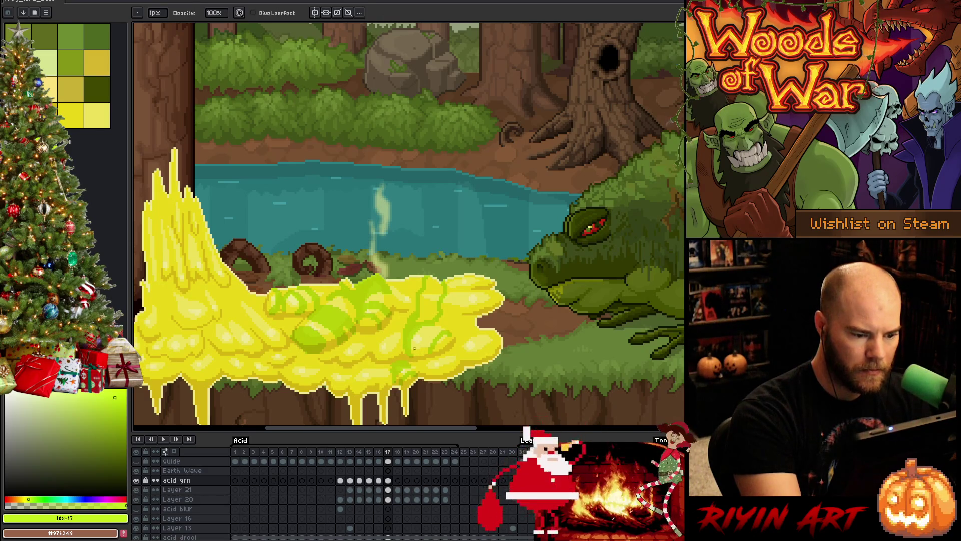
Compare frame 17's green rings with frame 16 to judge how they flow
key(e)
key(Right)
key(Left)
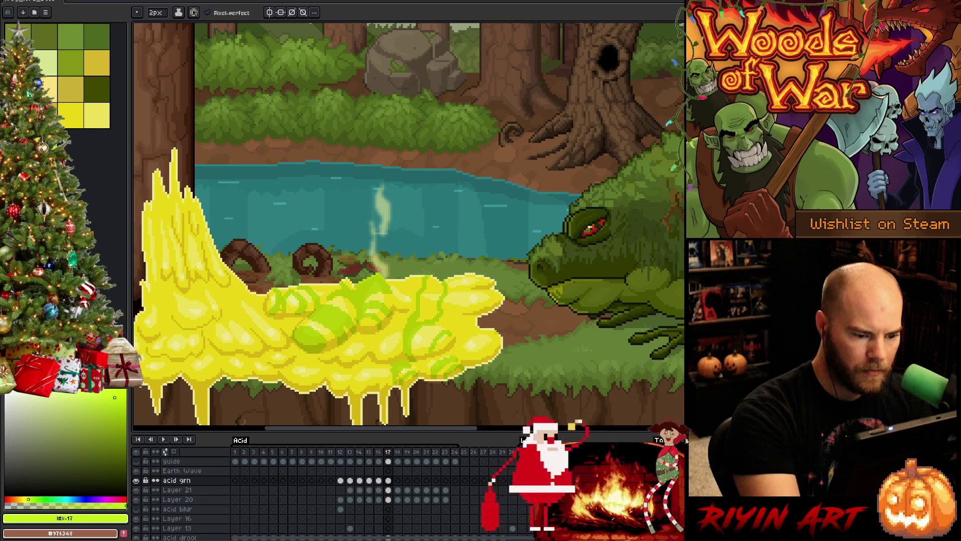
key(Right)
key(Left)
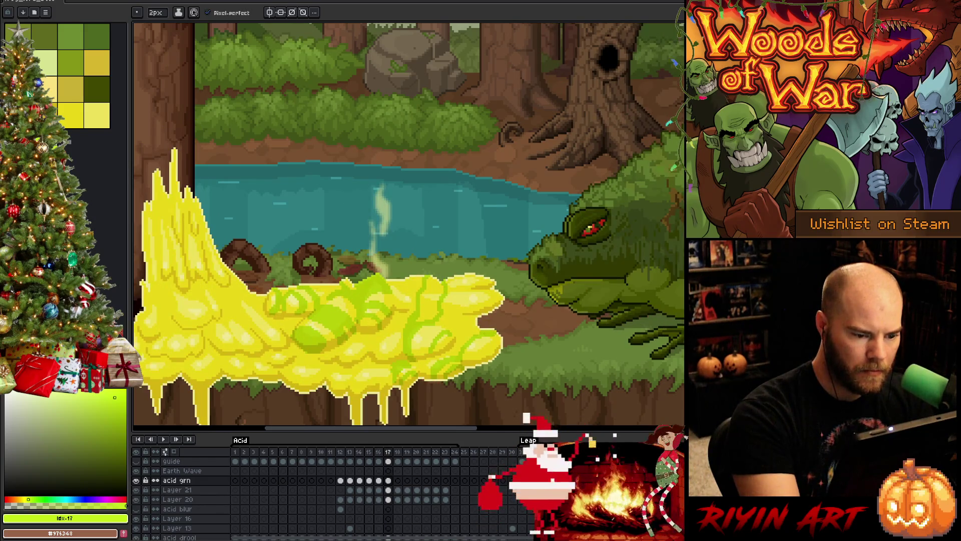
key(Left)
key(Right)
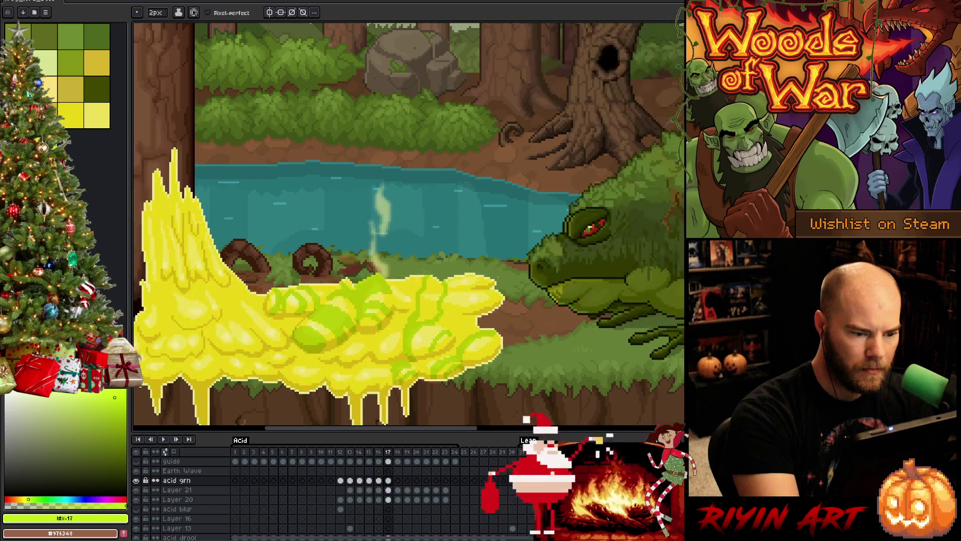
key(Left)
key(Right)
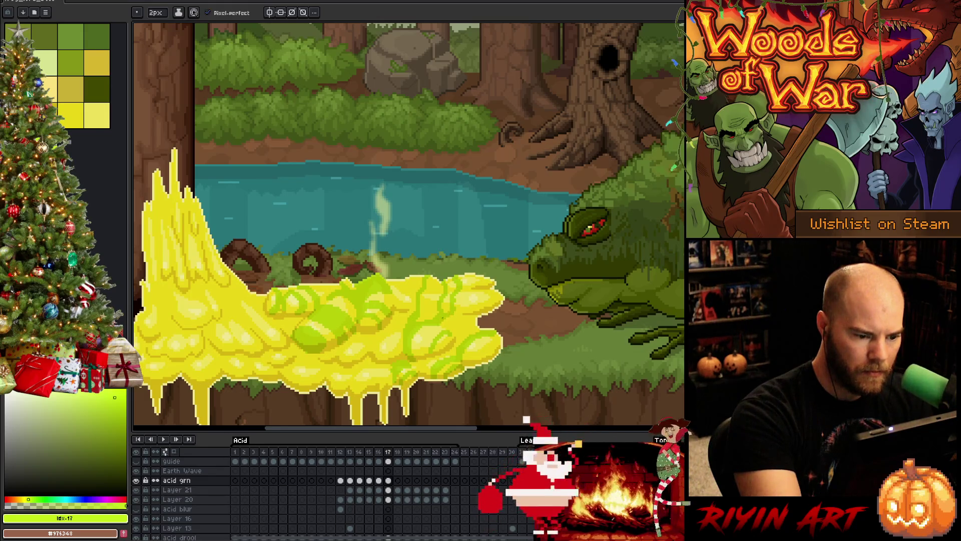
Touch up the green ring outlines on frame 17, alternating pencil and eraser
key(b)
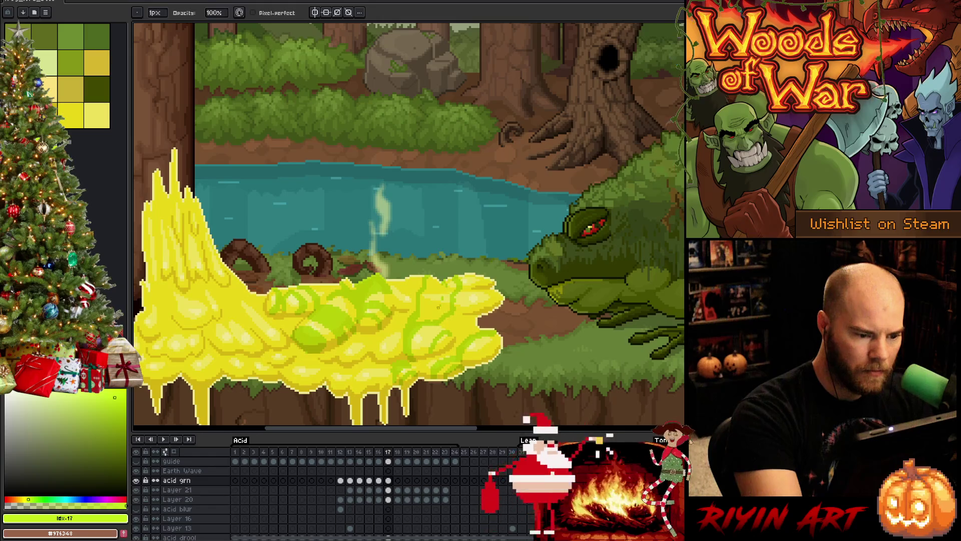
key(Left)
key(Right)
key(e)
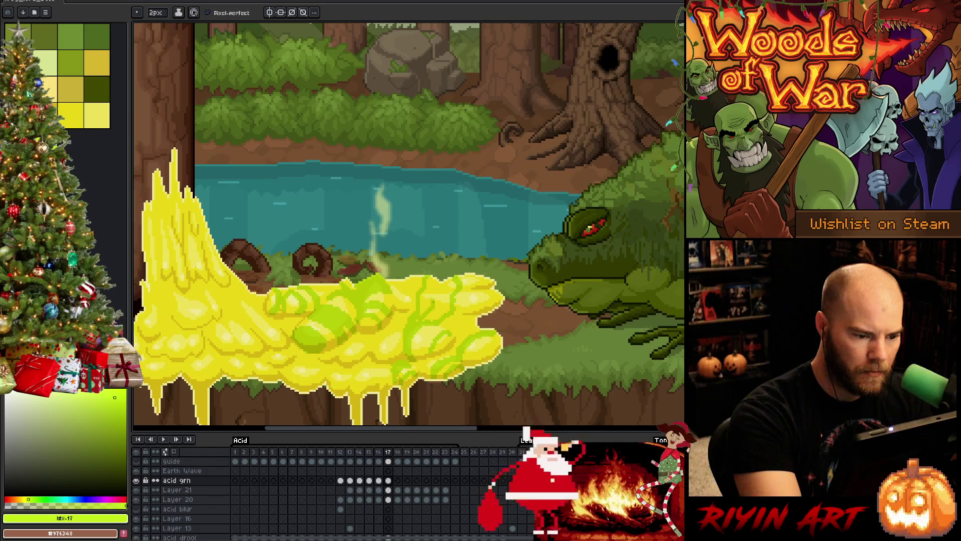
key(b)
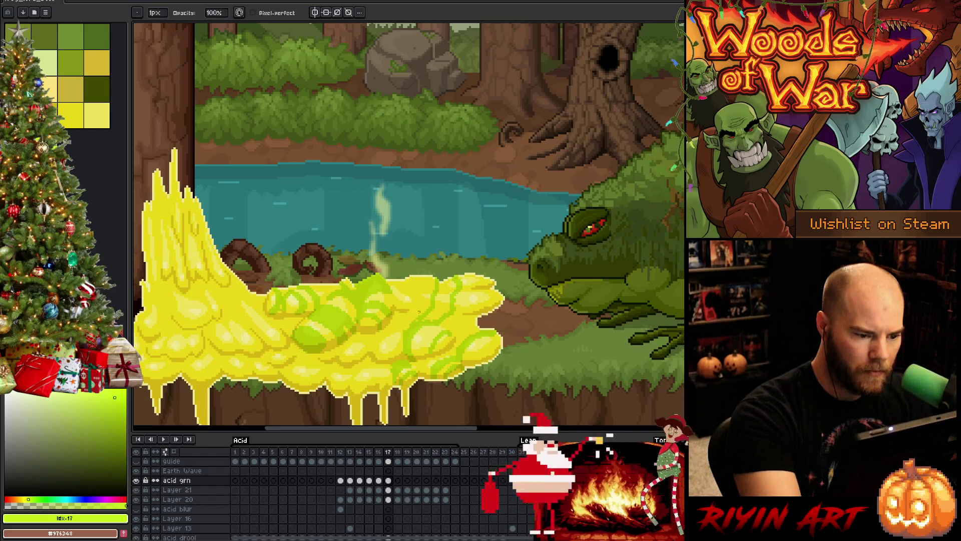
key(e)
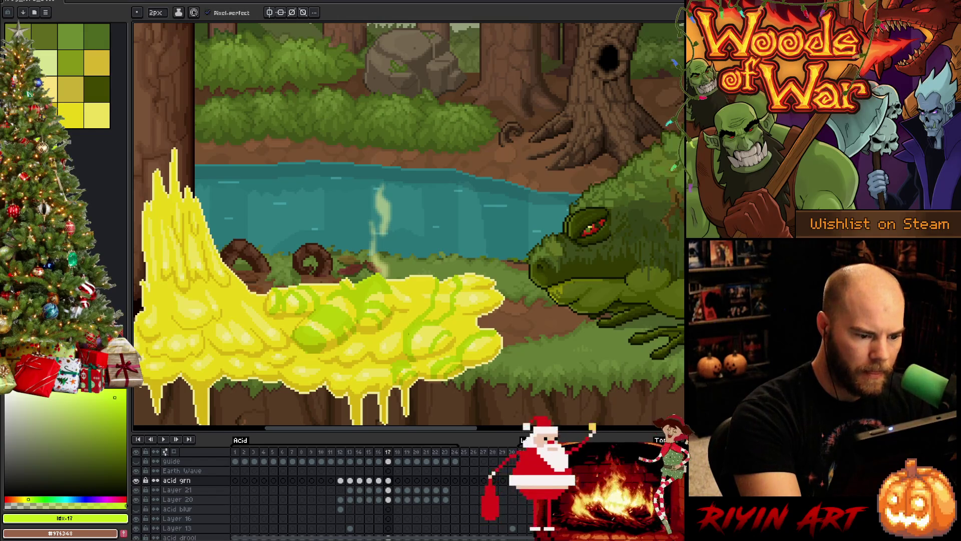
key(b)
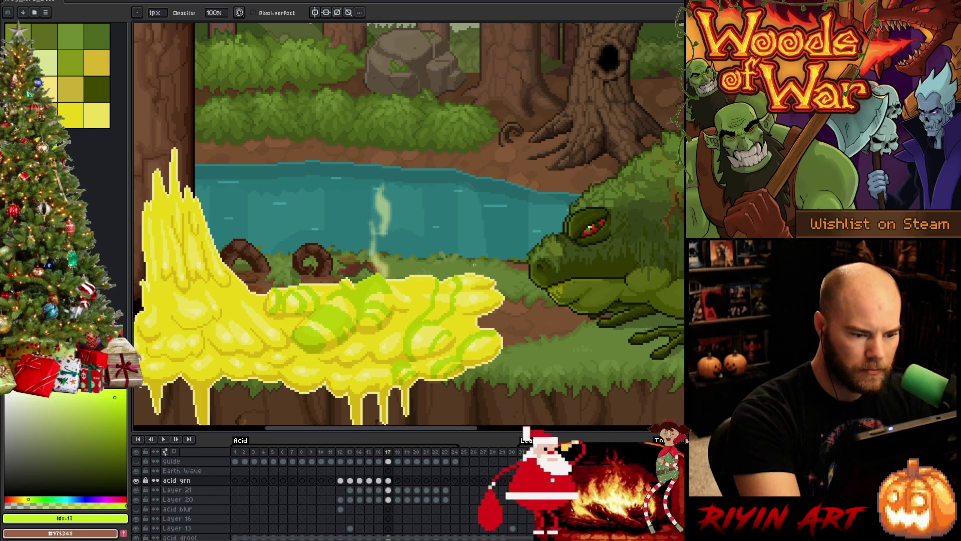
key(e)
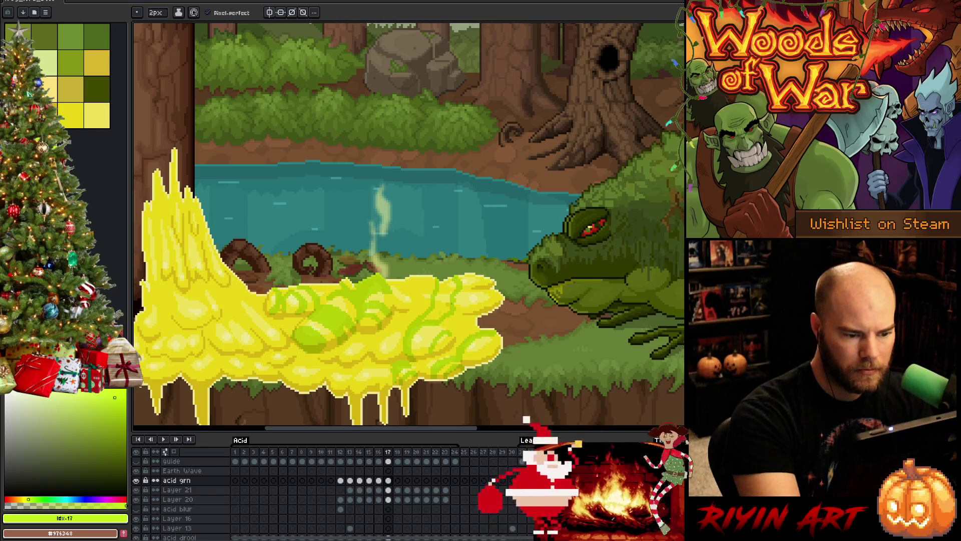
key(b)
key(e)
Clean stray pixels from the rings and recheck the 16-to-17 transition
key(Left)
key(Right)
key(Left)
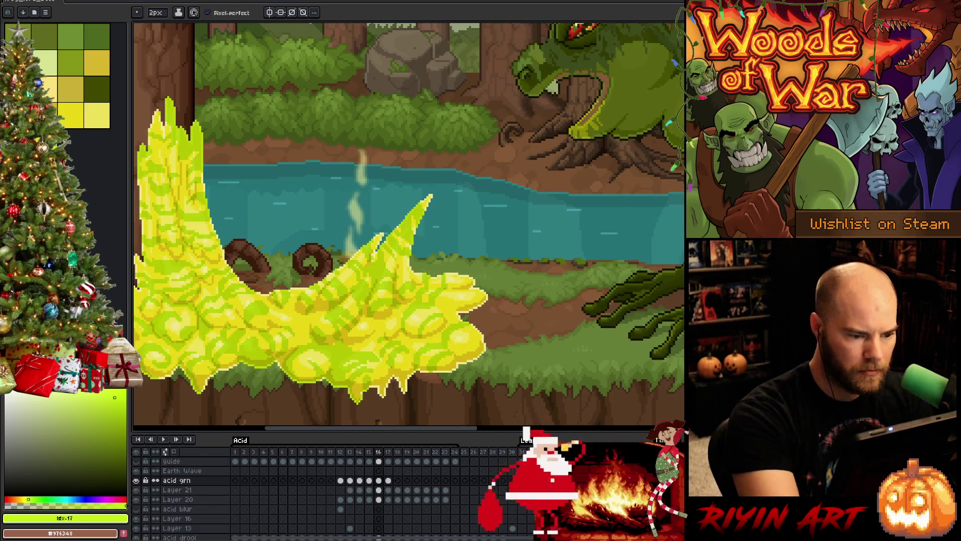
key(Right)
key(Left)
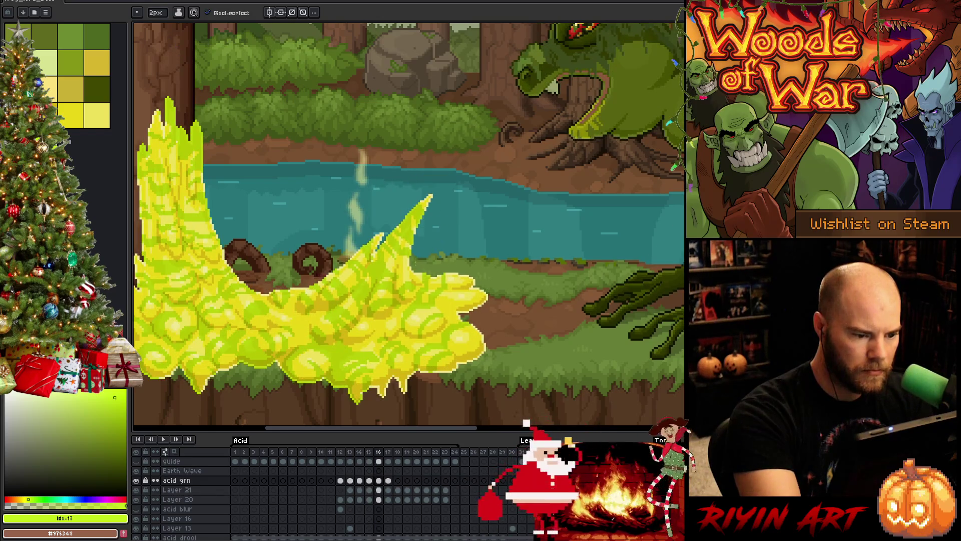
key(b)
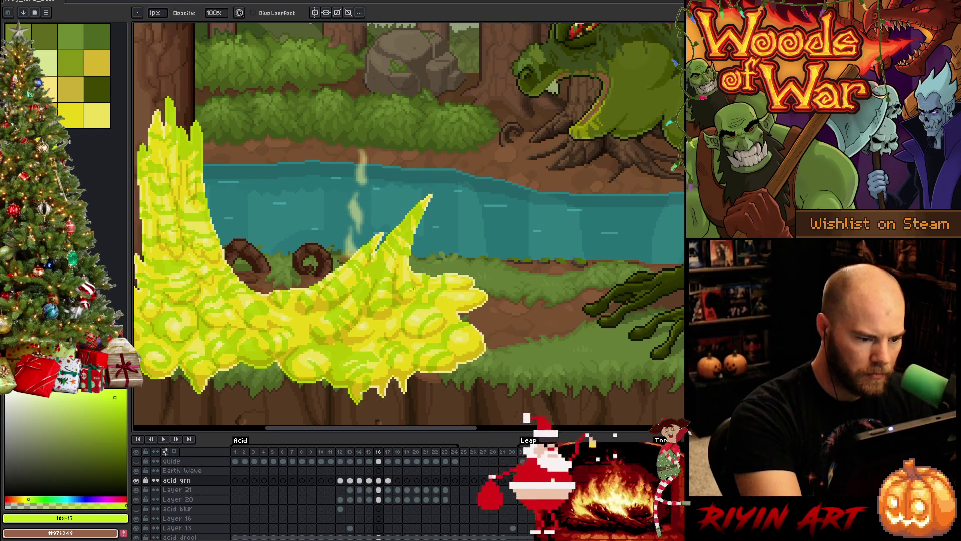
key(e)
key(Right)
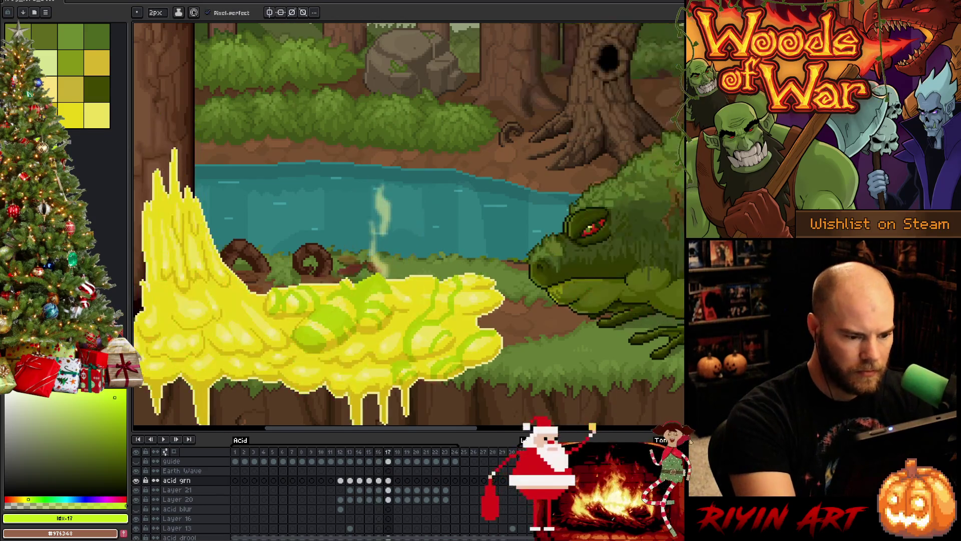
key(Left)
key(Right)
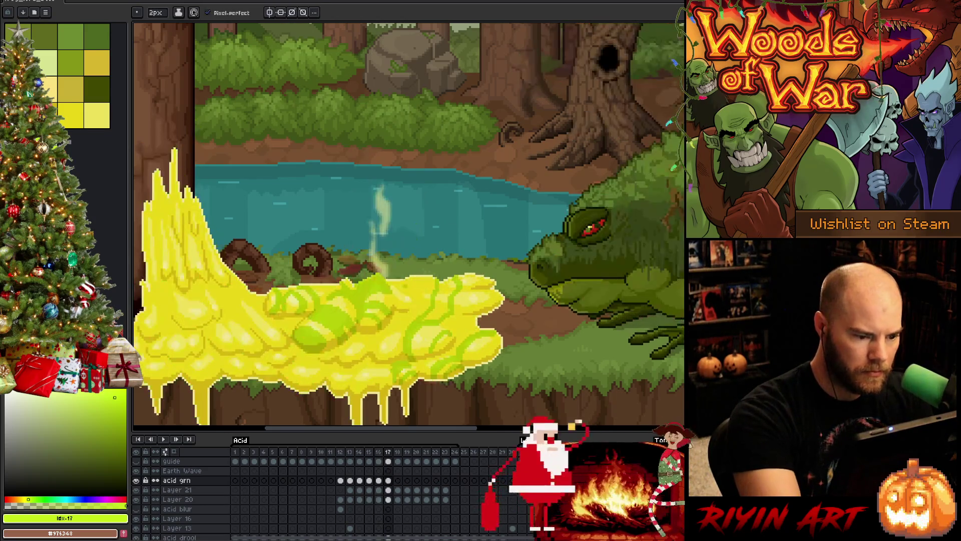
key(Left)
key(Right)
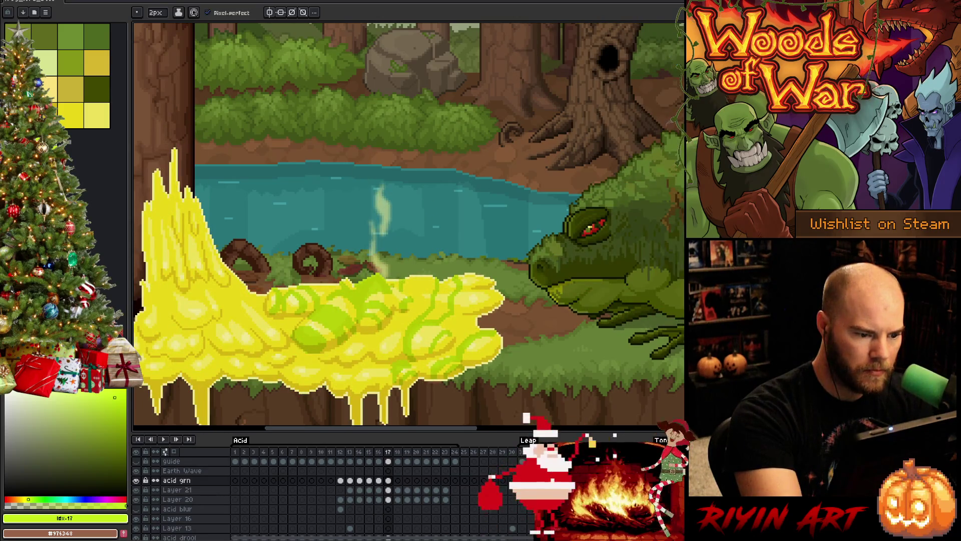
key(Left)
key(Right)
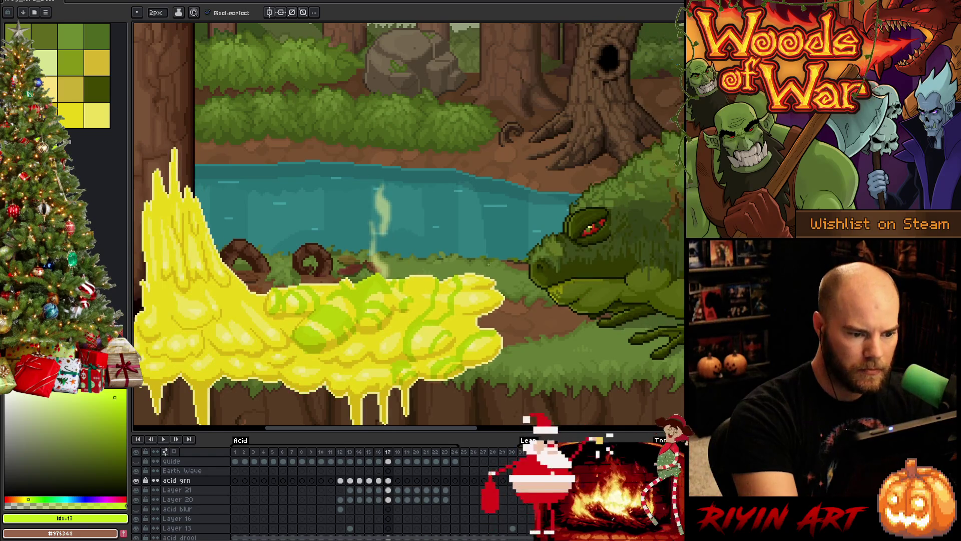
key(Left)
key(Right)
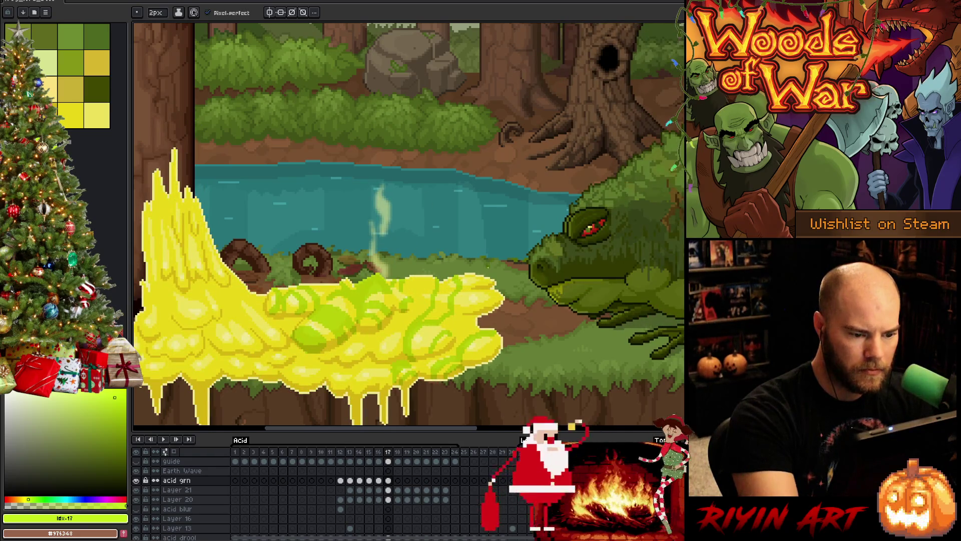
key(Left)
key(Right)
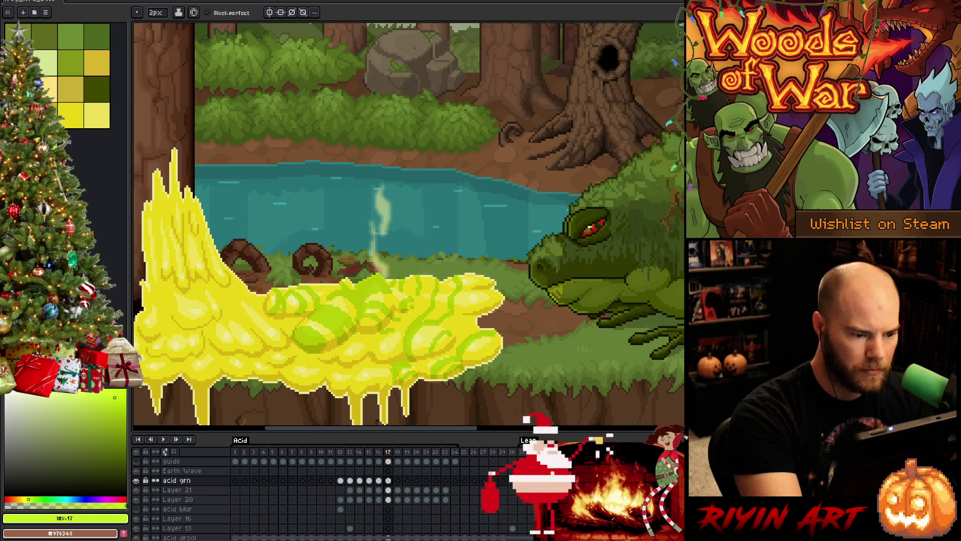
Finish the central pale-green bubble and confirm the rings animate smoothly between frames 16 and 17
key(e)
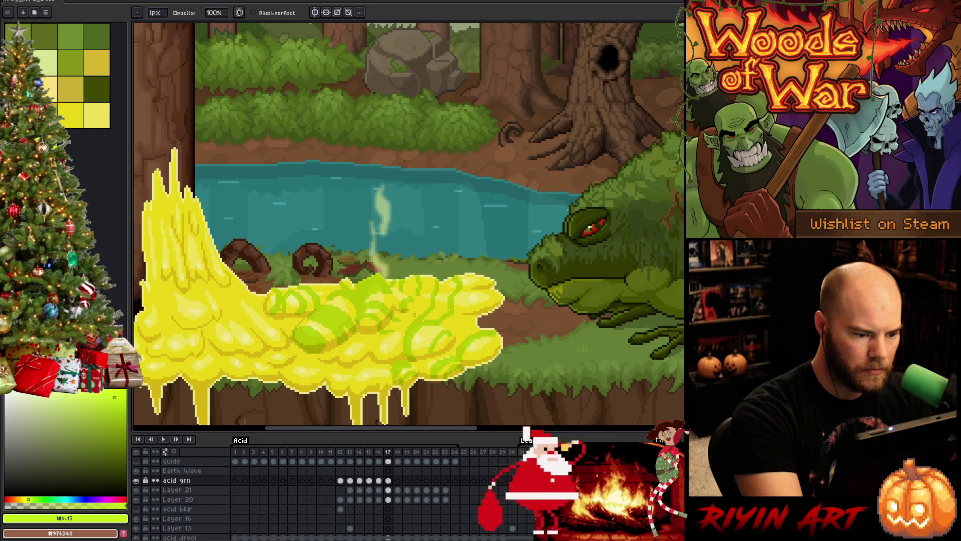
key(b)
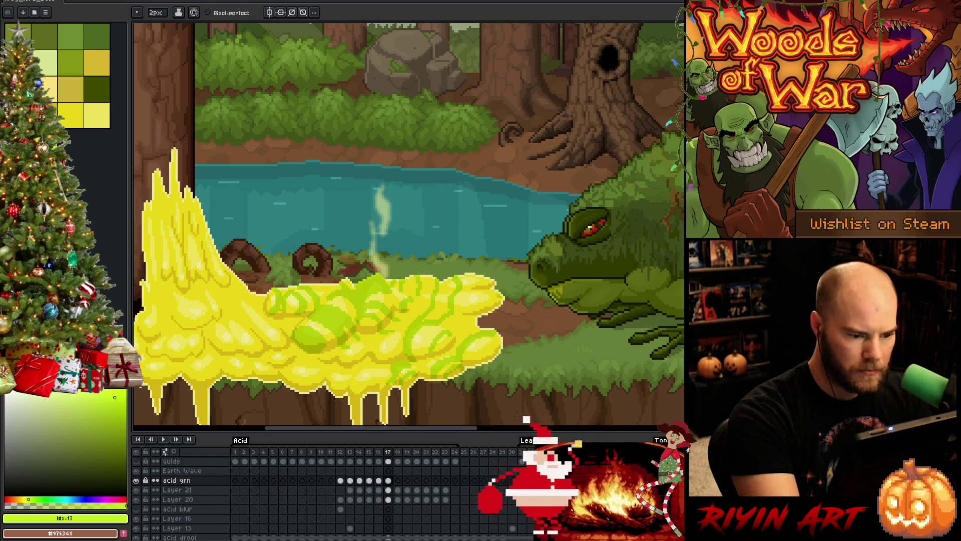
key(Left)
key(Right)
key(Left)
key(Right)
key(Left)
key(Right)
key(Left)
key(Right)
key(Left)
key(Right)
key(Left)
key(Right)
key(Left)
key(Right)
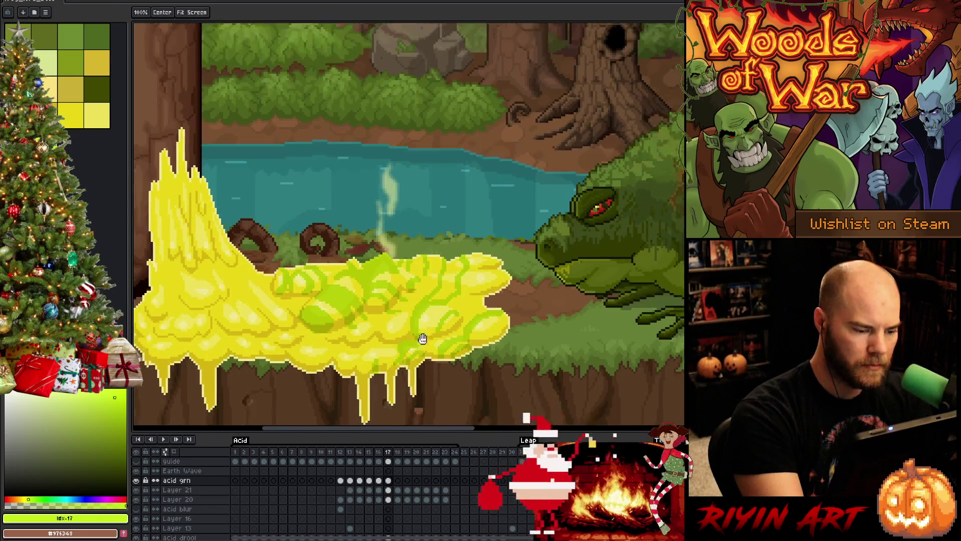
scroll(422, 337, down, 2)
key(Left)
key(Right)
key(Left)
key(Right)
mouse_move(380, 304)
mouse_down()
mouse_move(373, 325)
mouse_move(371, 316)
mouse_up()
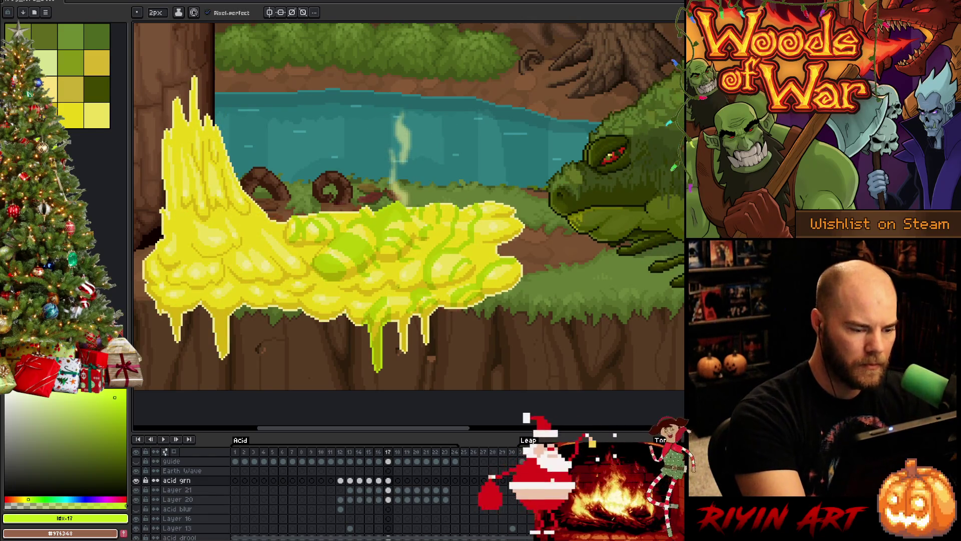
key(Left)
key(Right)
key(ctrl+y)
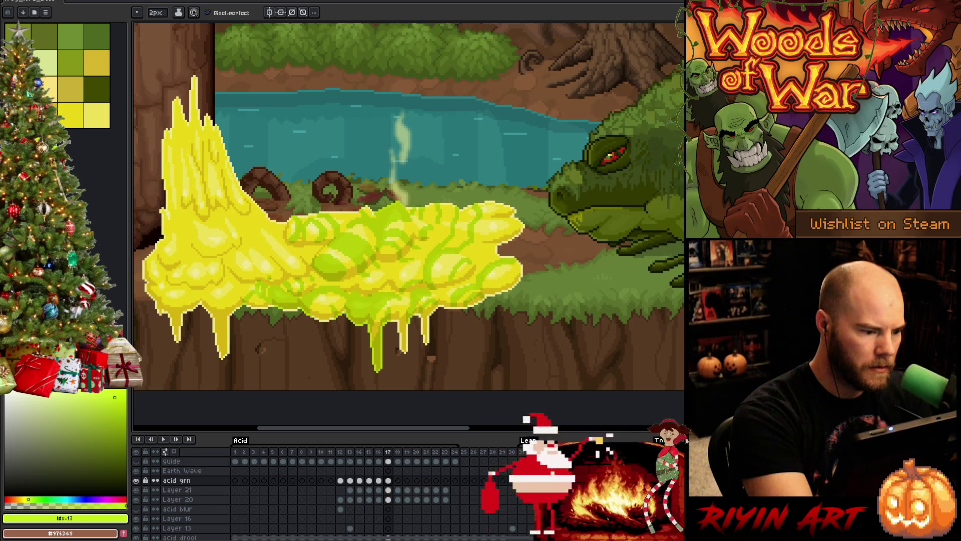
key(e)
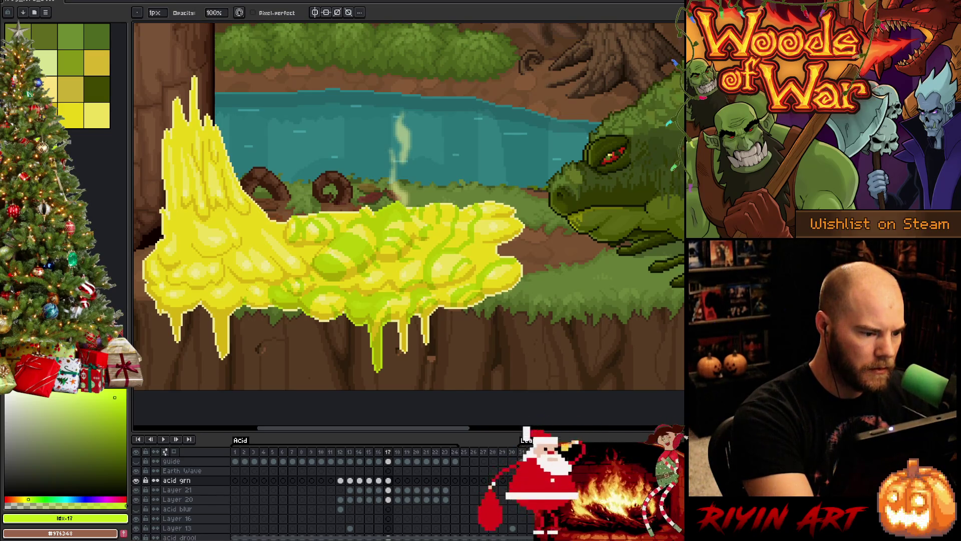
key(b)
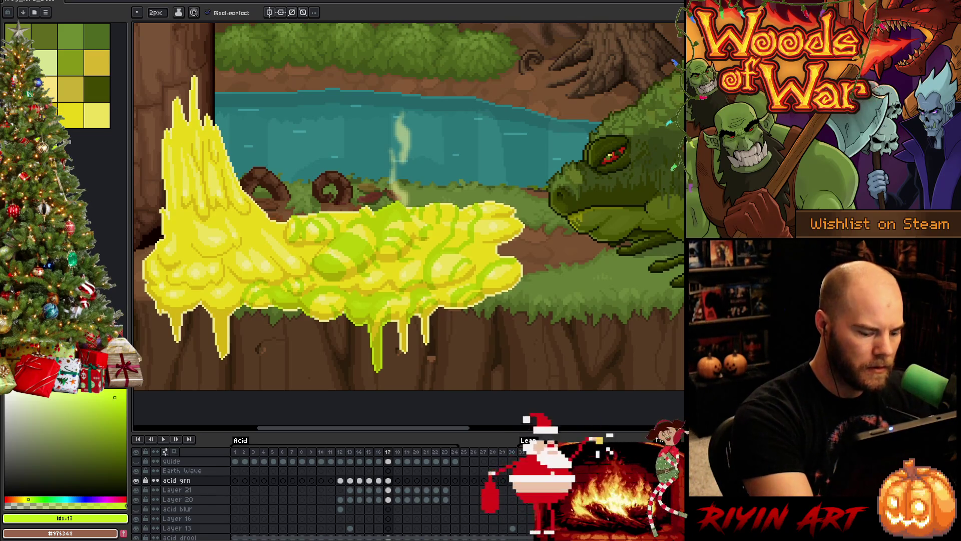
key(Left)
key(Right)
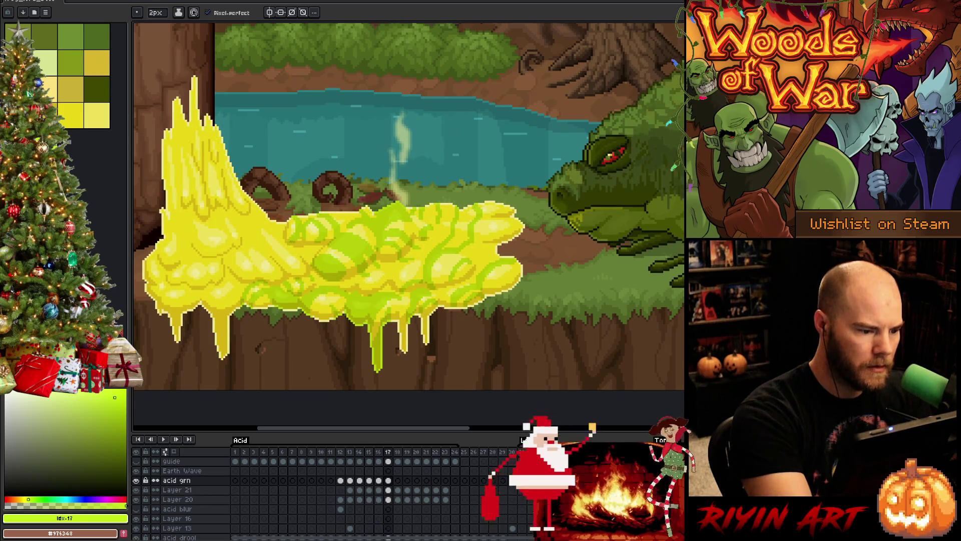
key(Left)
key(Right)
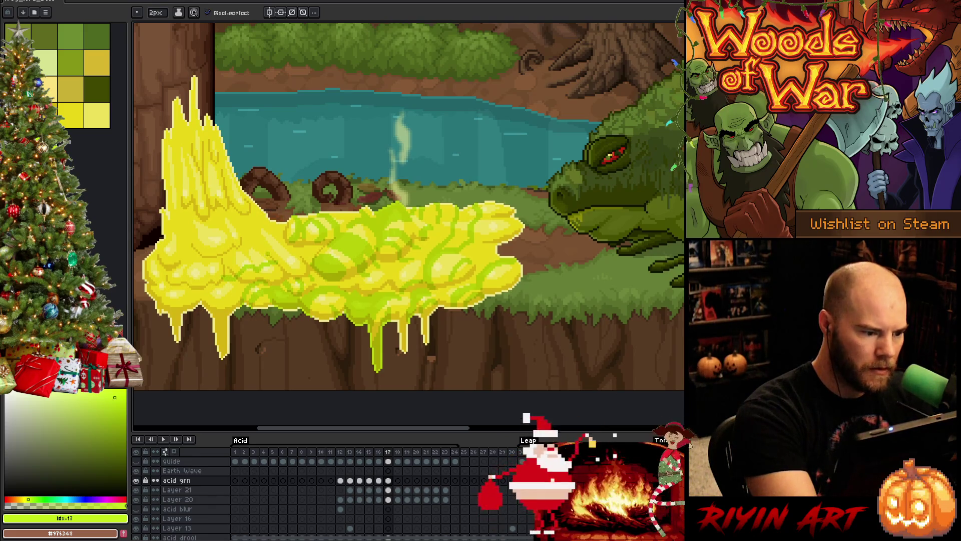
key(comma)
key(period)
key(comma)
key(period)
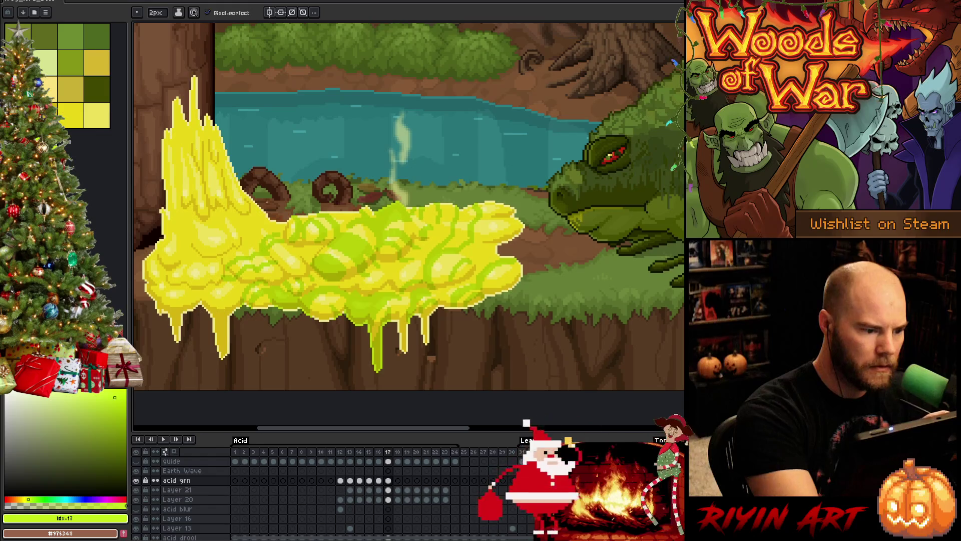
key(comma)
key(period)
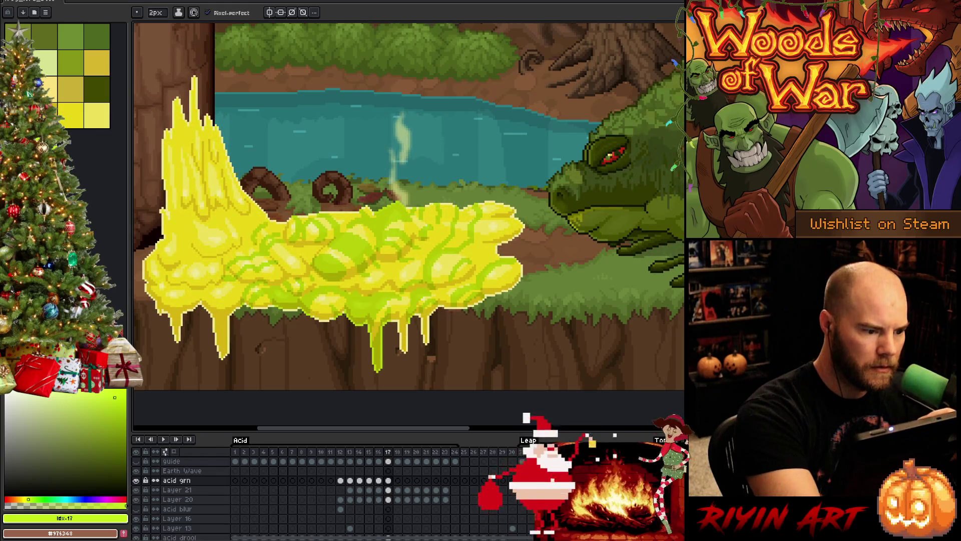
key(comma)
key(period)
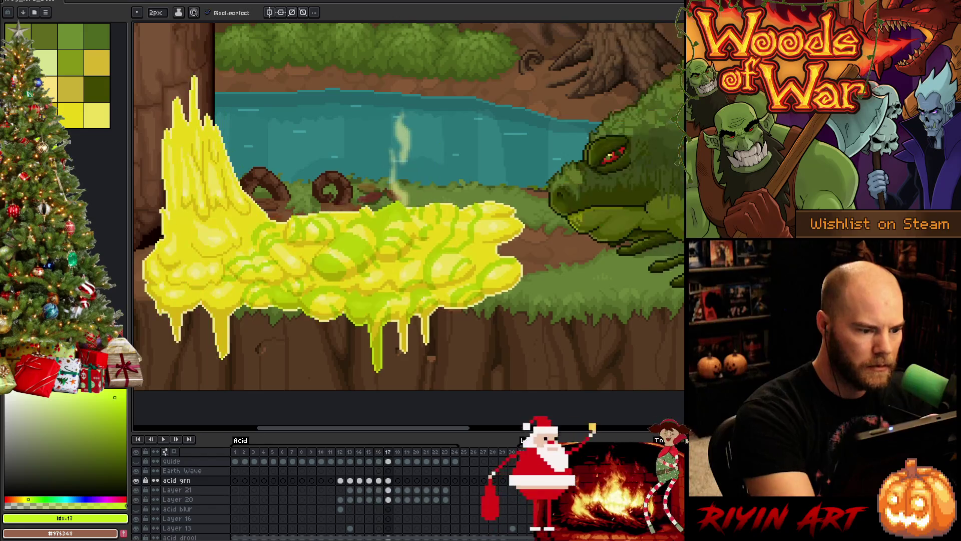
key(comma)
key(period)
key(comma)
key(period)
key(comma)
key(period)
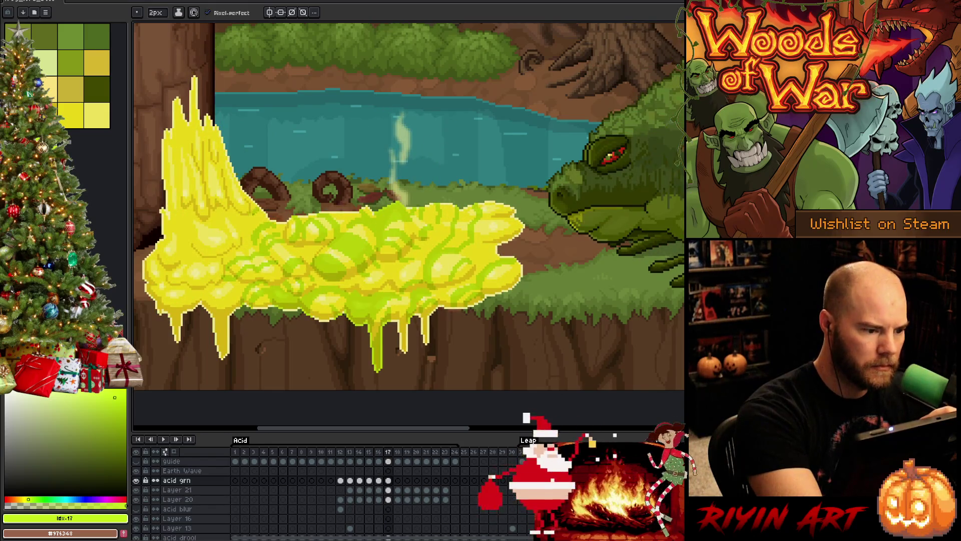
key(comma)
key(period)
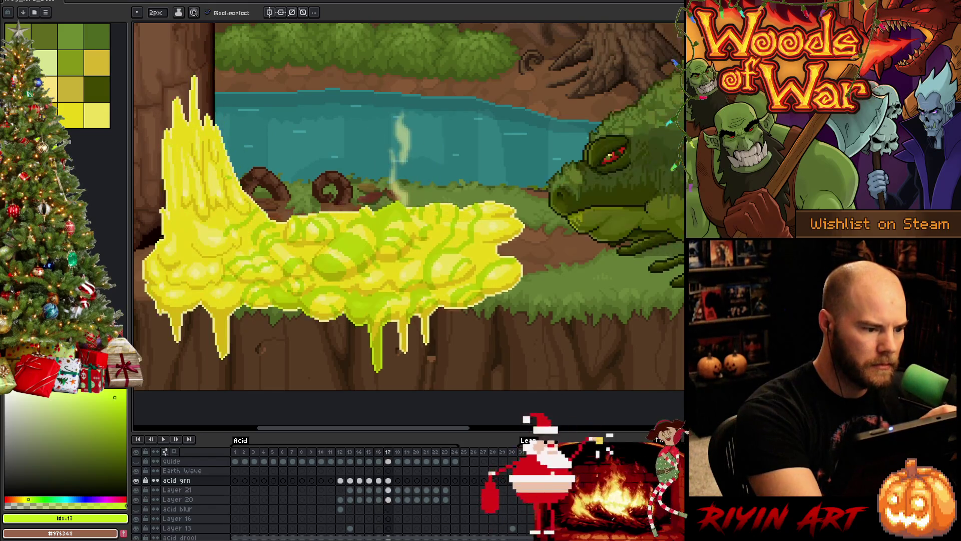
key(comma)
key(period)
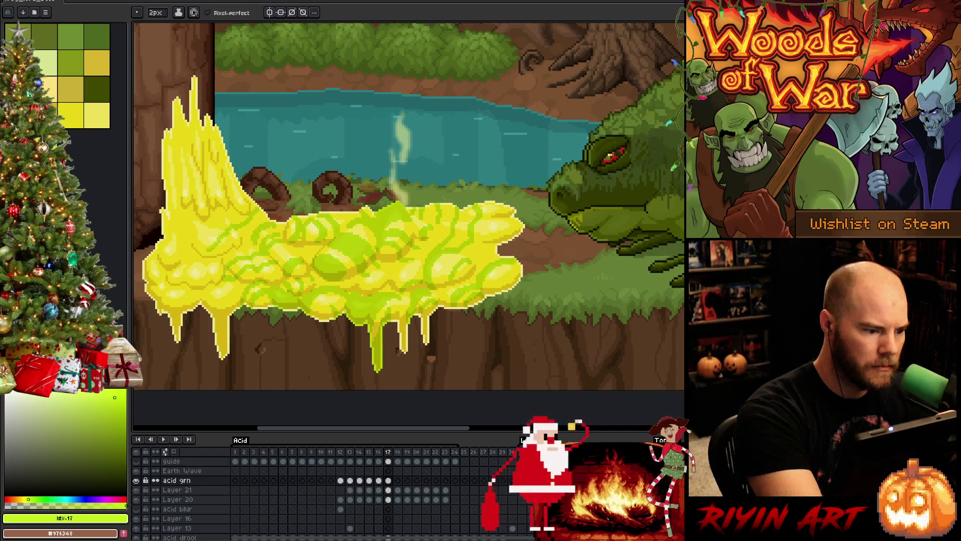
key(comma)
key(period)
key(comma)
key(period)
key(comma)
key(period)
key(e)
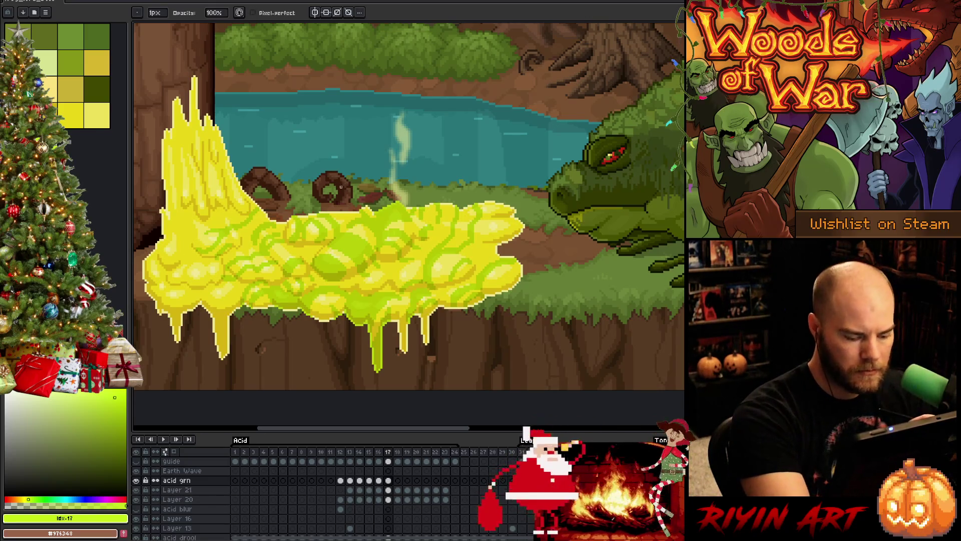
Draw a green ring stroke across the upper left of the tall acid spike with the 2px pencil
key(b)
key(comma)
key(period)
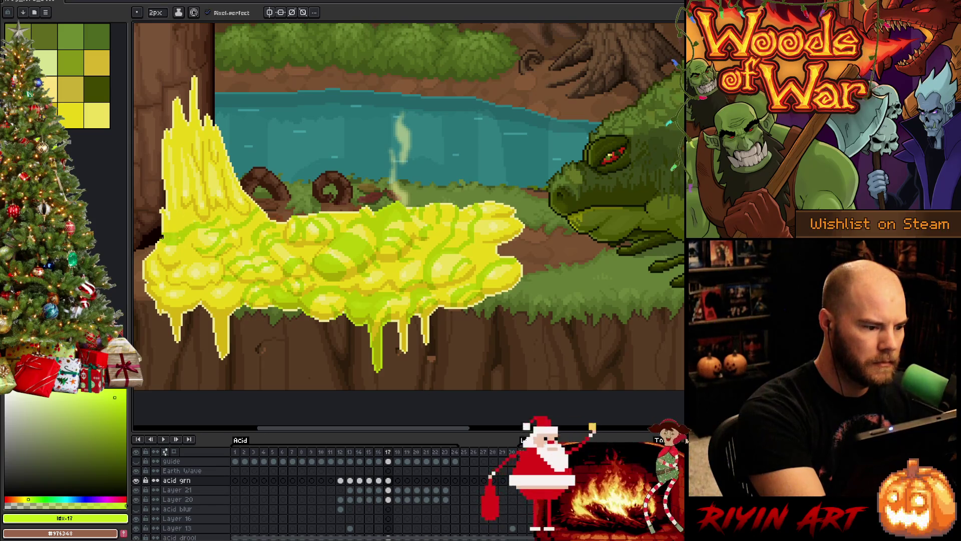
key(comma)
key(period)
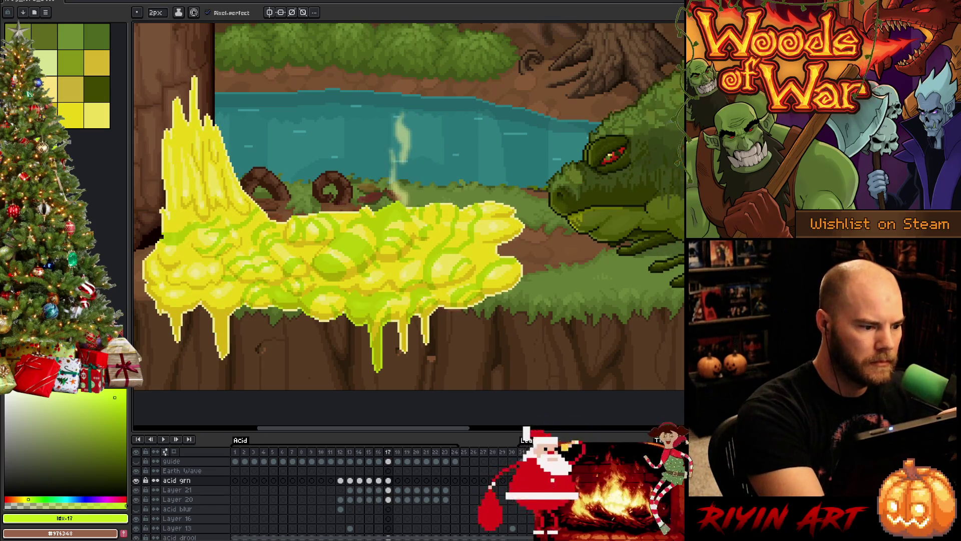
key(comma)
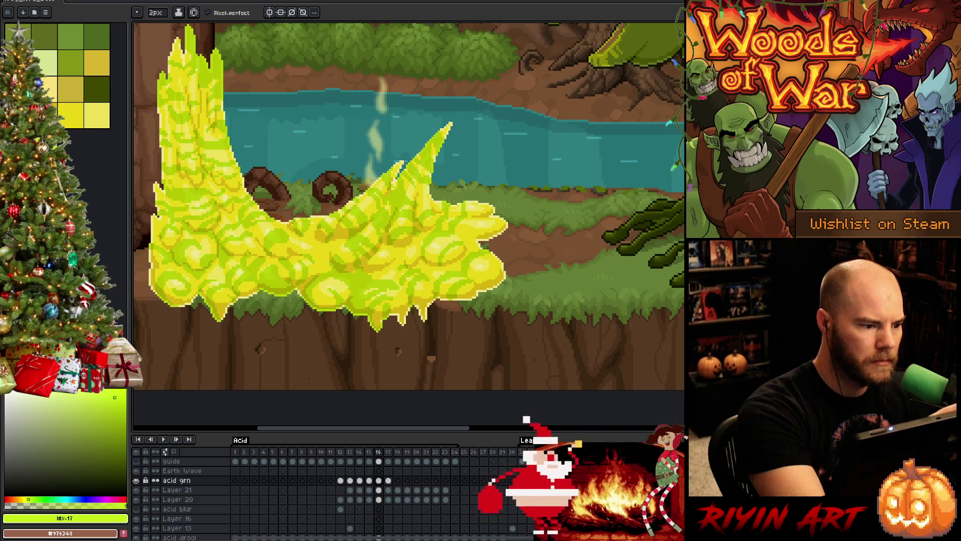
key(comma)
key(period)
key(comma)
key(period)
key(period)
mouse_move(160, 216)
mouse_down()
mouse_move(185, 198)
mouse_move(208, 199)
mouse_up()
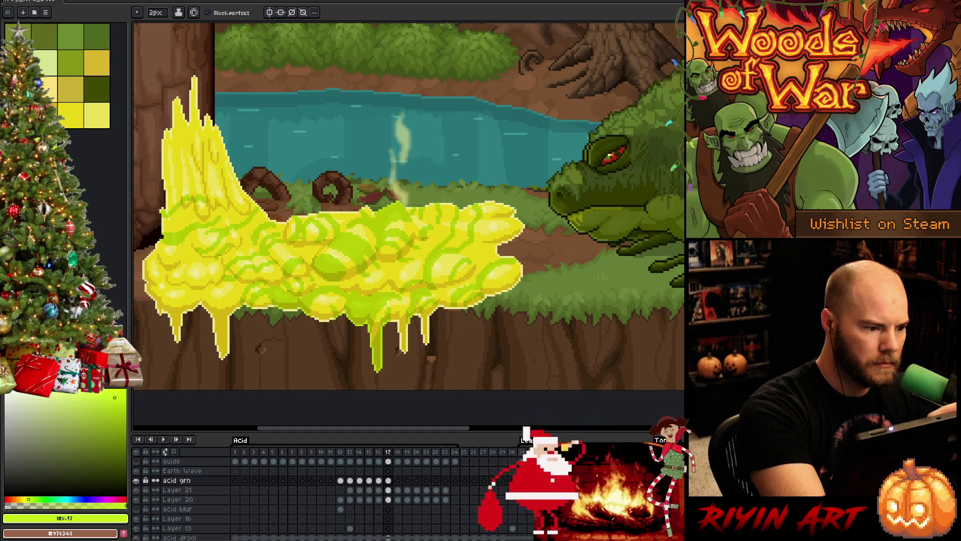
Check the new left-spike ring against frame 16 by flipping between frames
key(comma)
key(period)
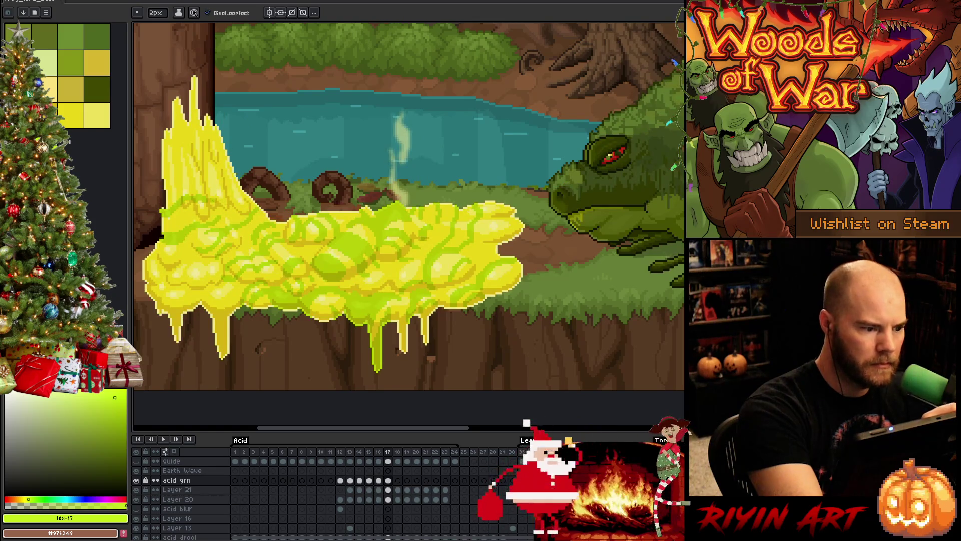
key(comma)
key(period)
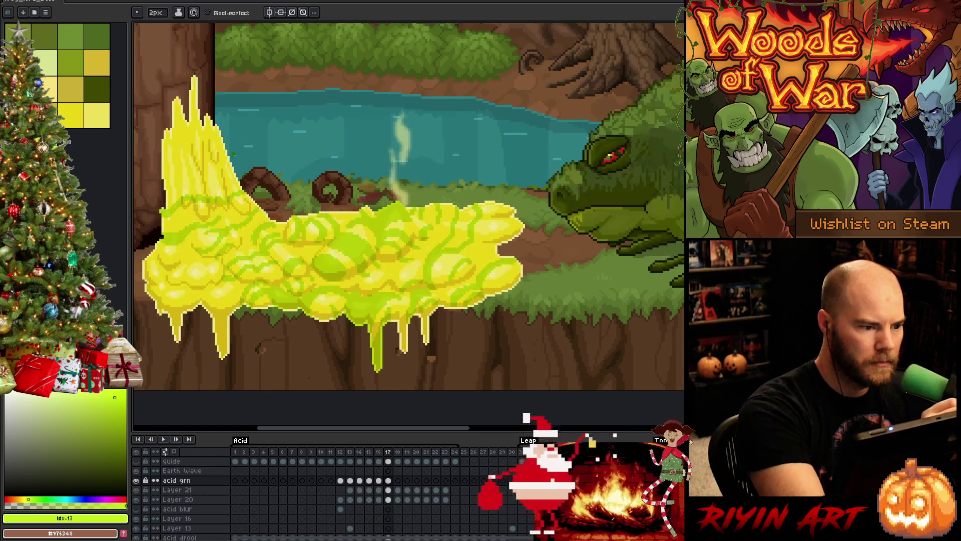
key(comma)
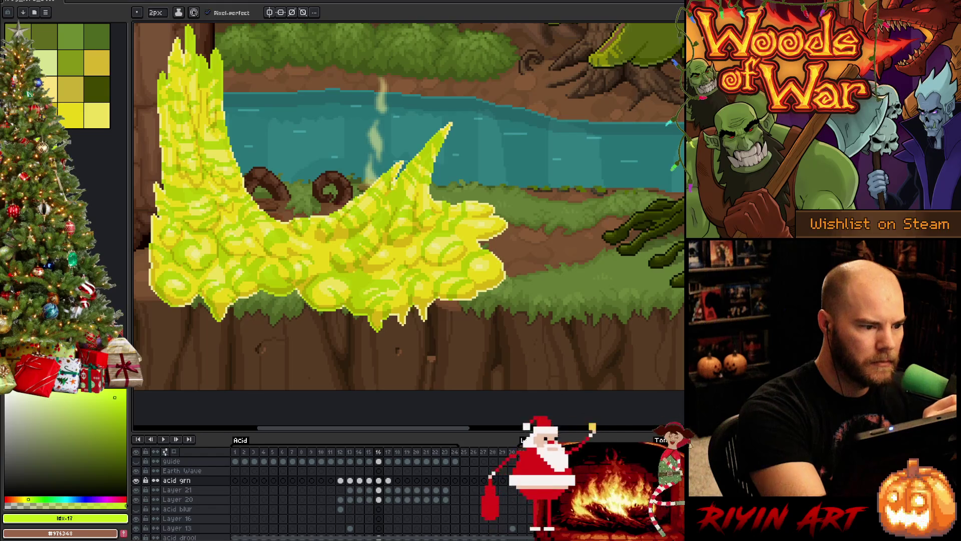
key(period)
key(comma)
key(period)
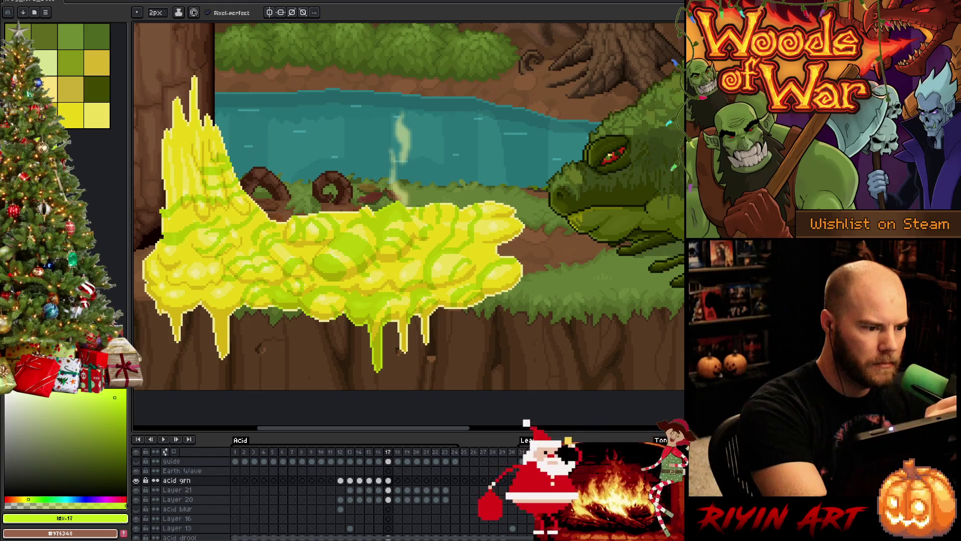
key(comma)
key(period)
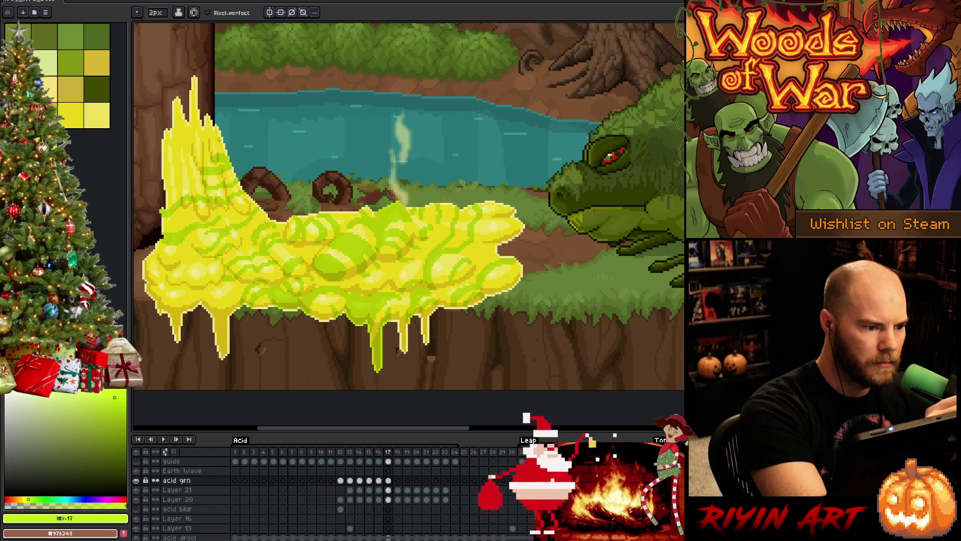
key(comma)
key(period)
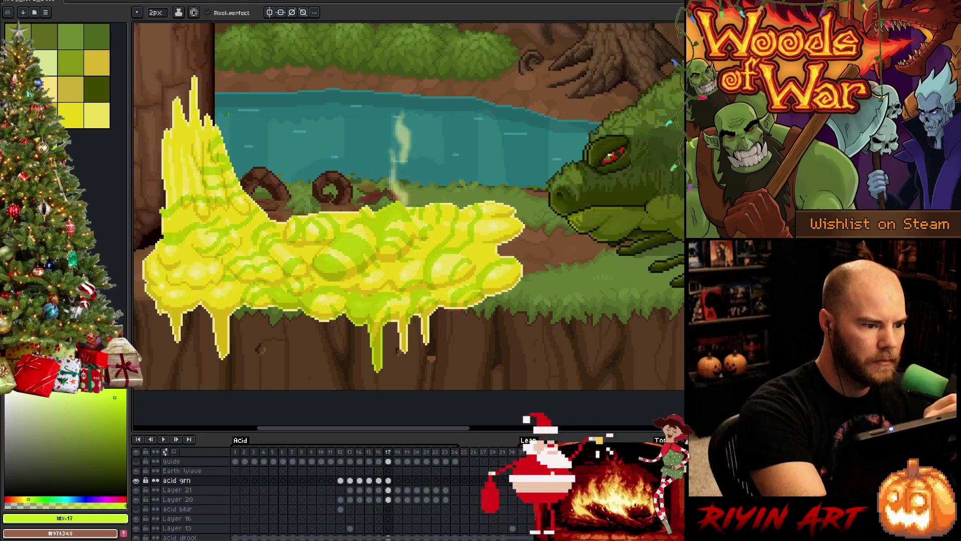
key(e)
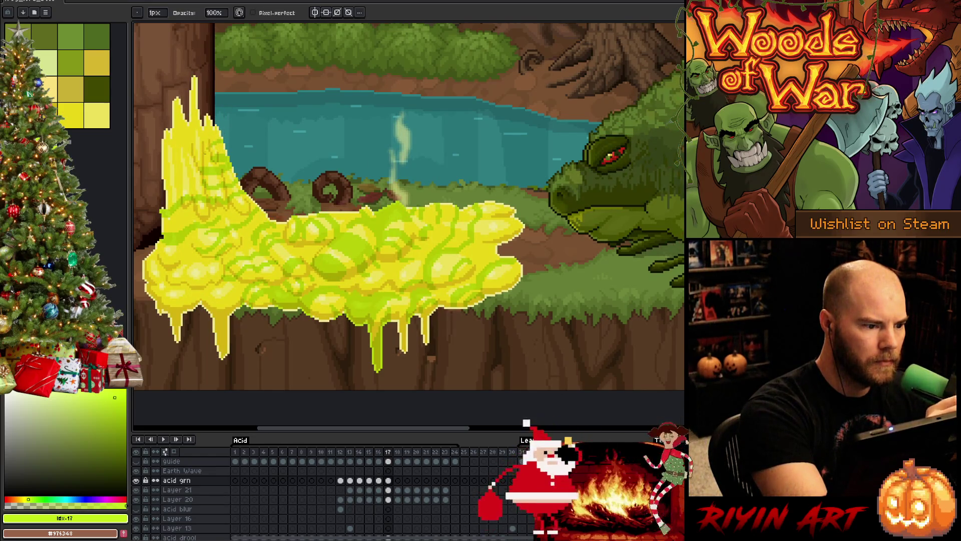
Save the animation file
key(b)
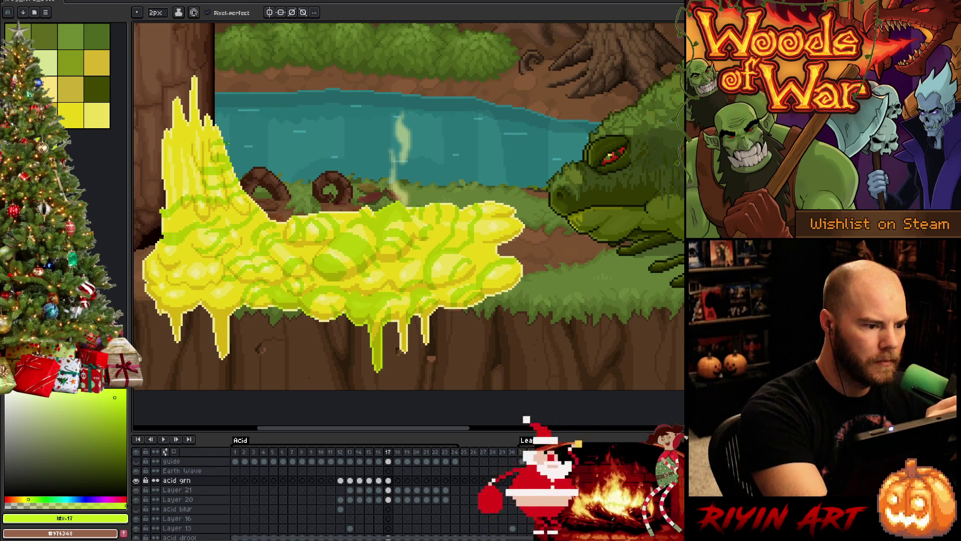
right_click(483, 238)
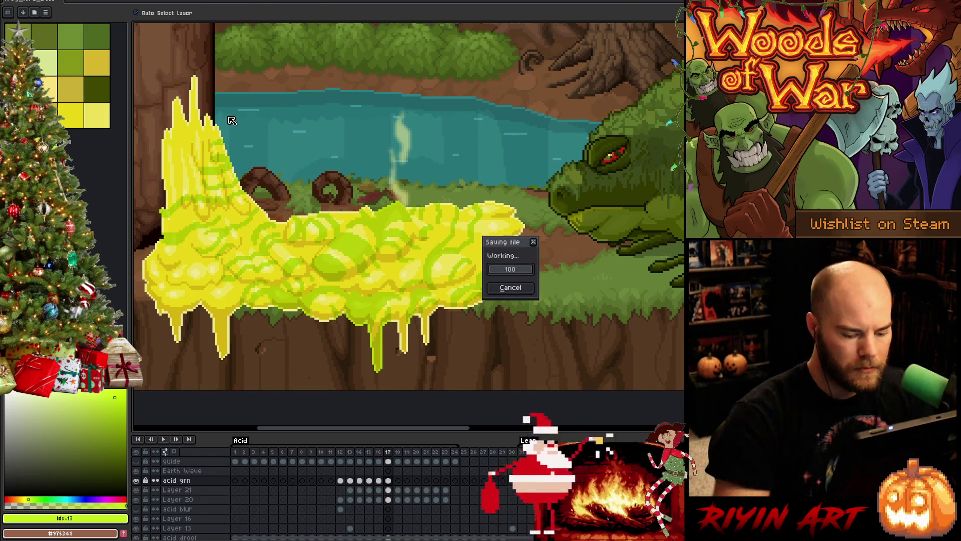
key(Escape)
key(Left)
key(Right)
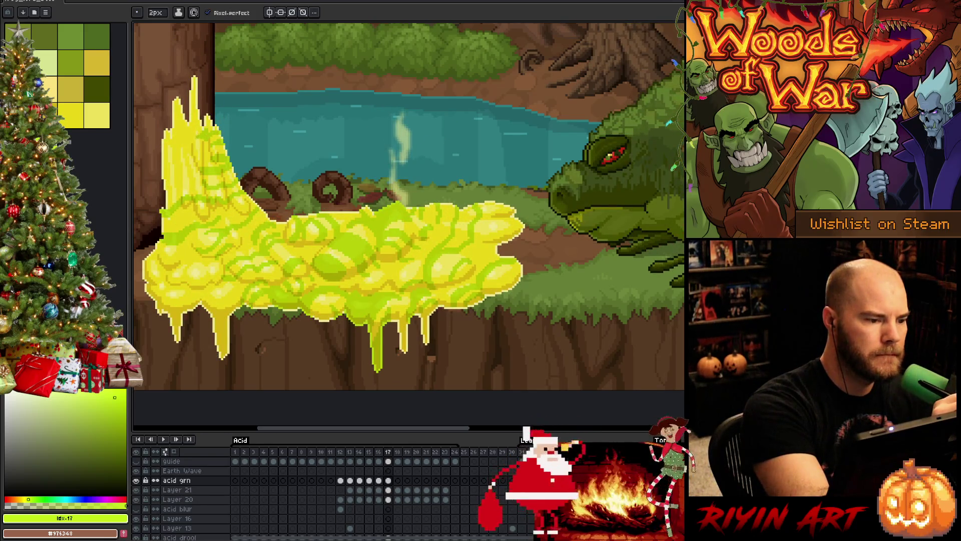
Add green streaks to the tip of the tall acid spike, comparing with frame 16
drag(194, 80, 192, 123)
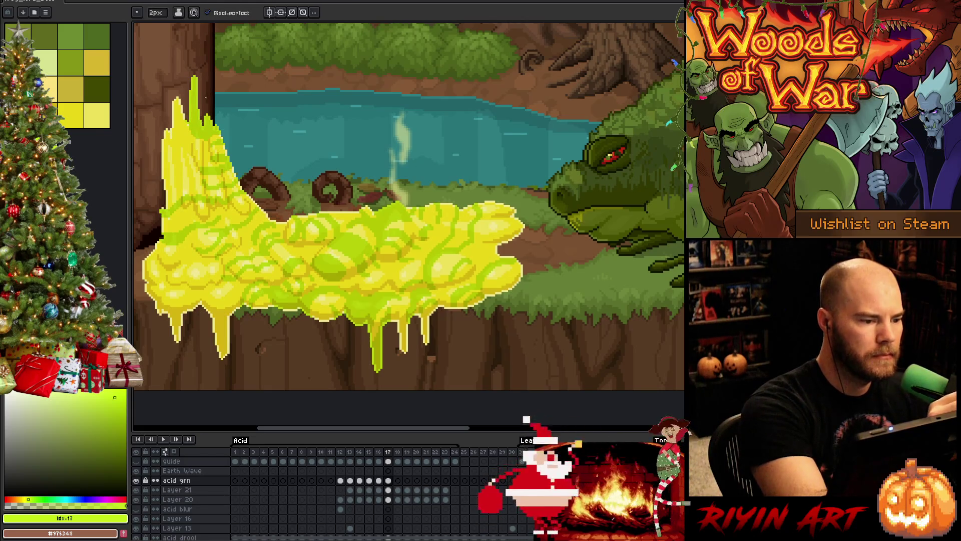
key(Left)
key(Right)
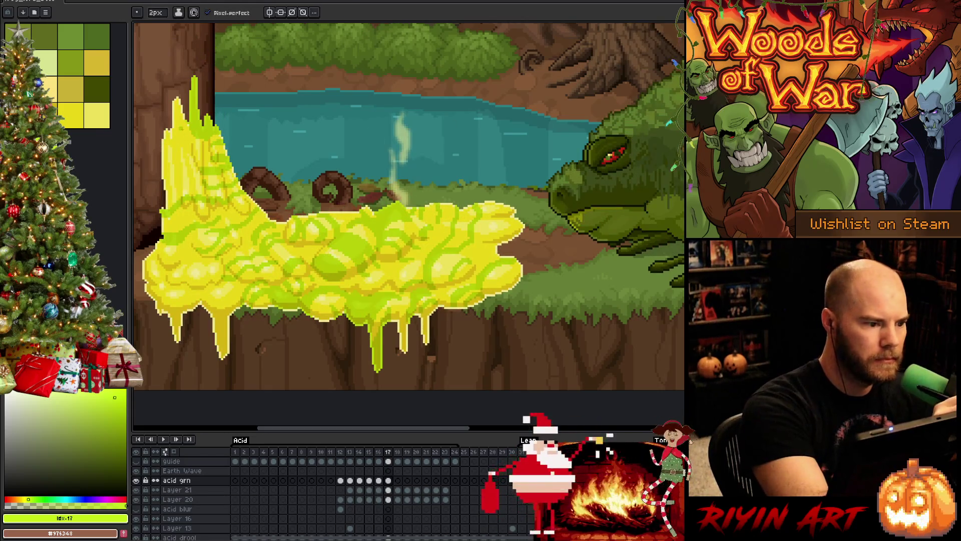
key(e)
key(b)
key(Left)
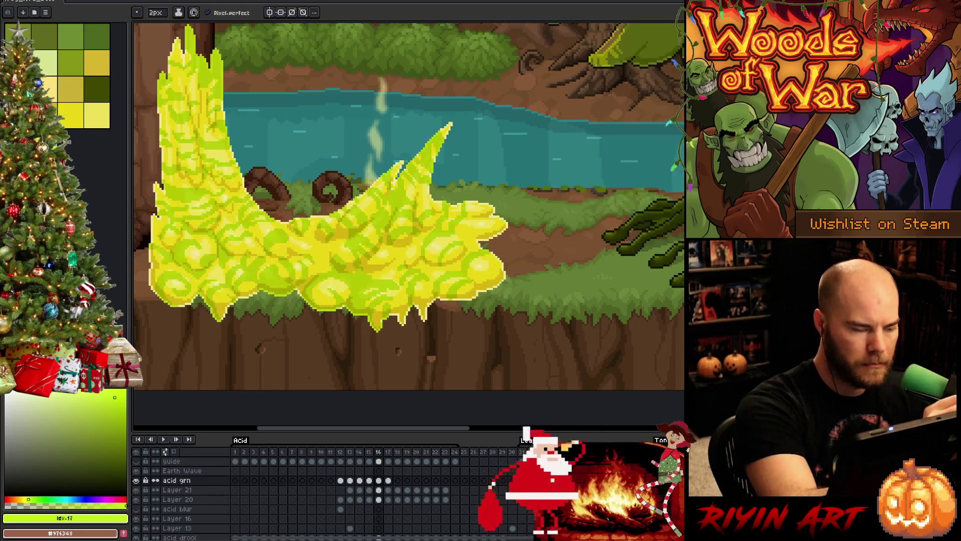
key(Right)
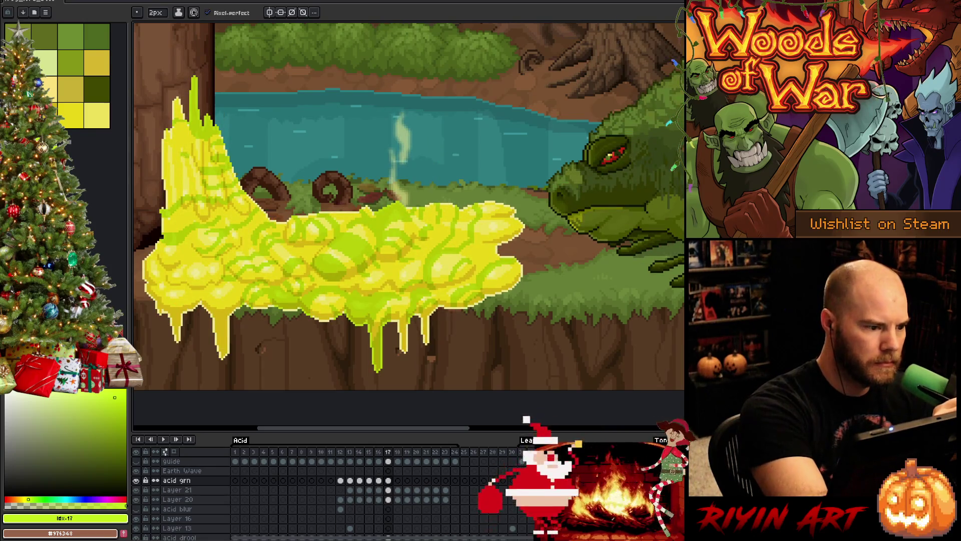